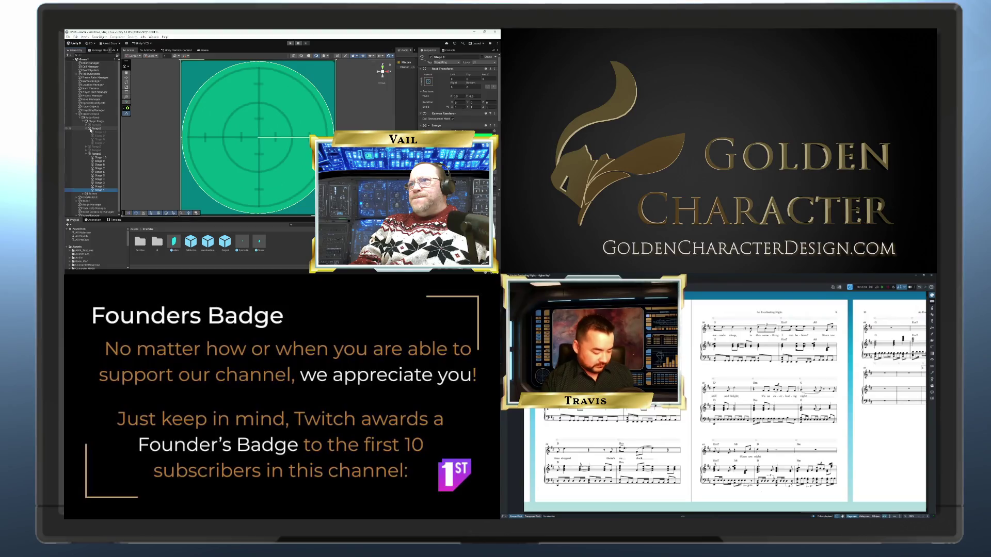
Step: Select the Range2 object in the Hierarchy and collapse its listed stages
left_click(90, 129)
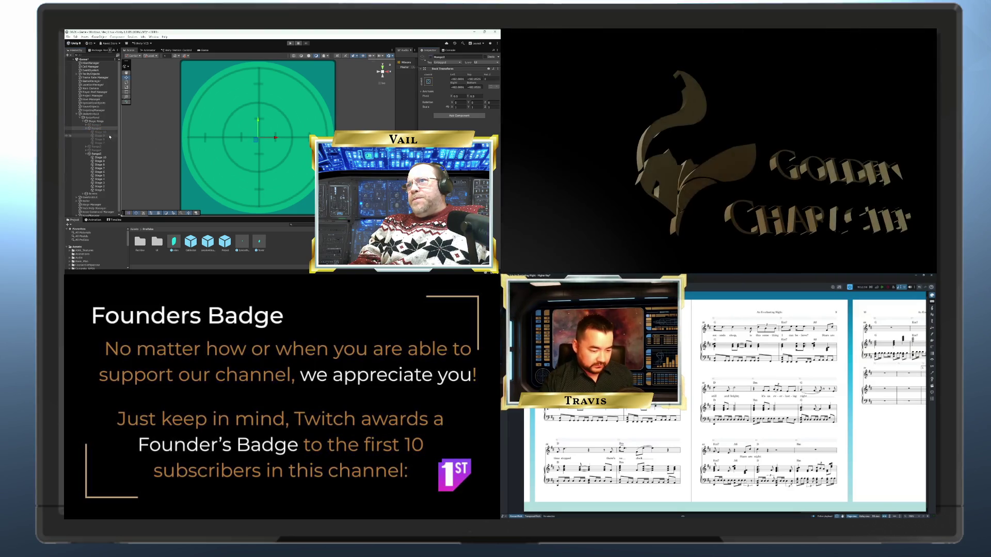
left_click(88, 129)
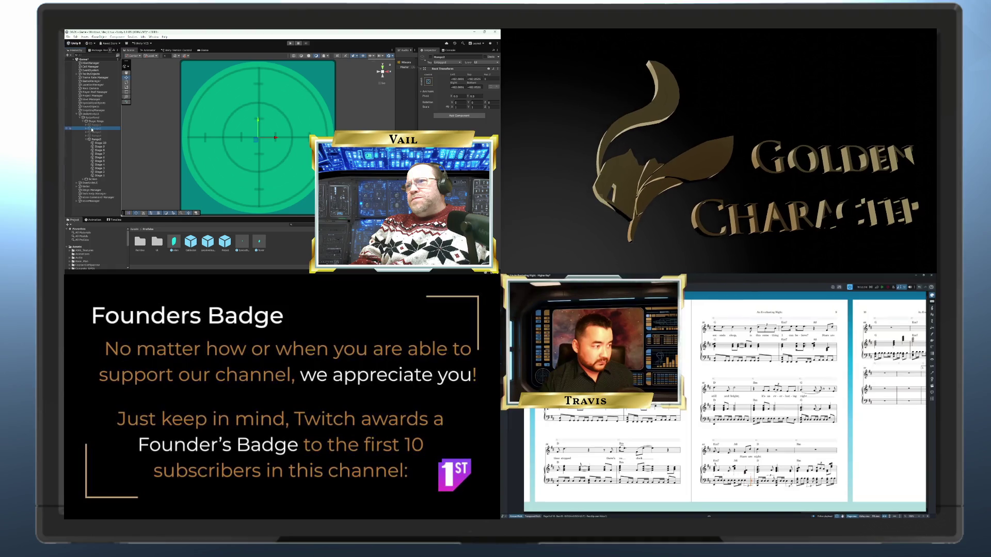
left_click(767, 497)
Step: Compare the radar rings of Stages 1, 3, 4, 5, 6, 8 and 10 in turn
left_click(100, 176)
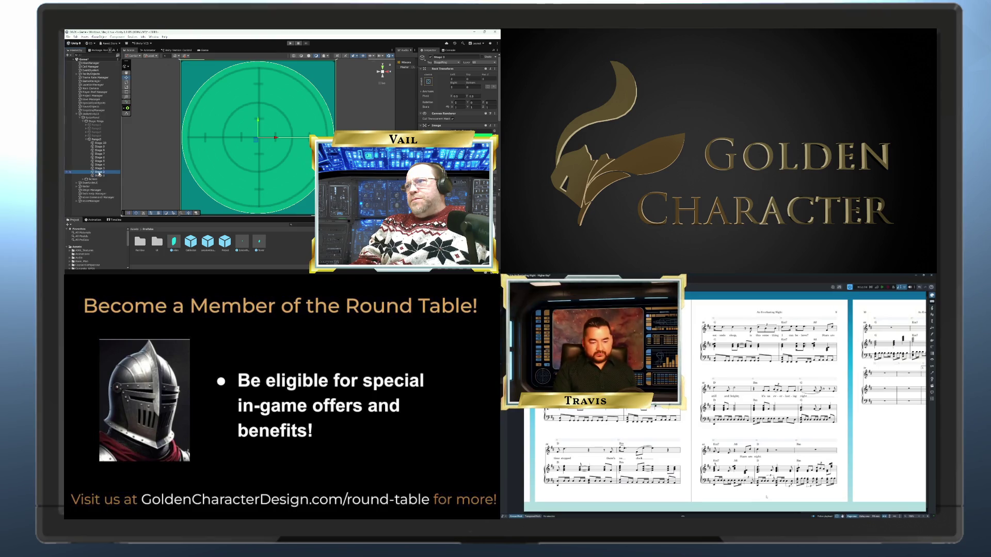
left_click(100, 168)
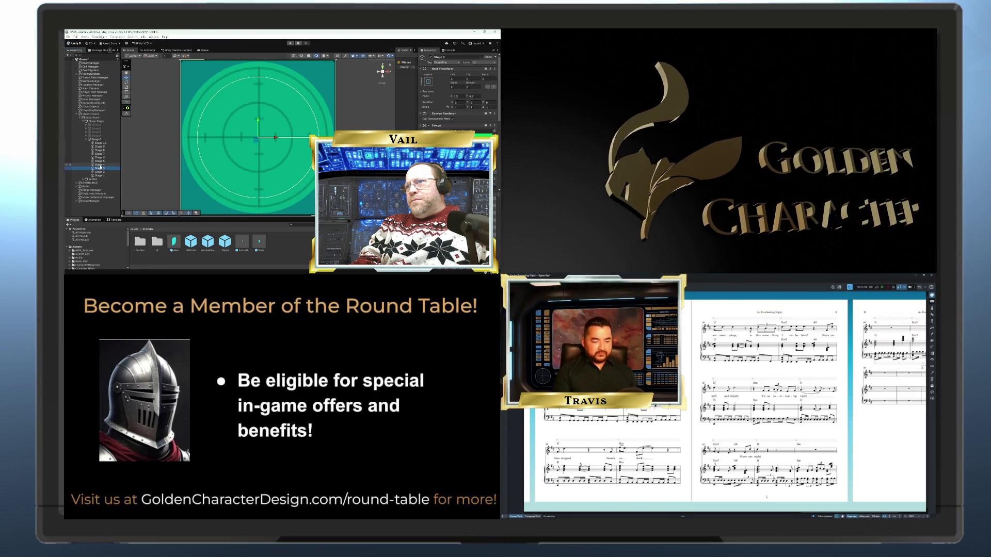
left_click(100, 165)
left_click(101, 161)
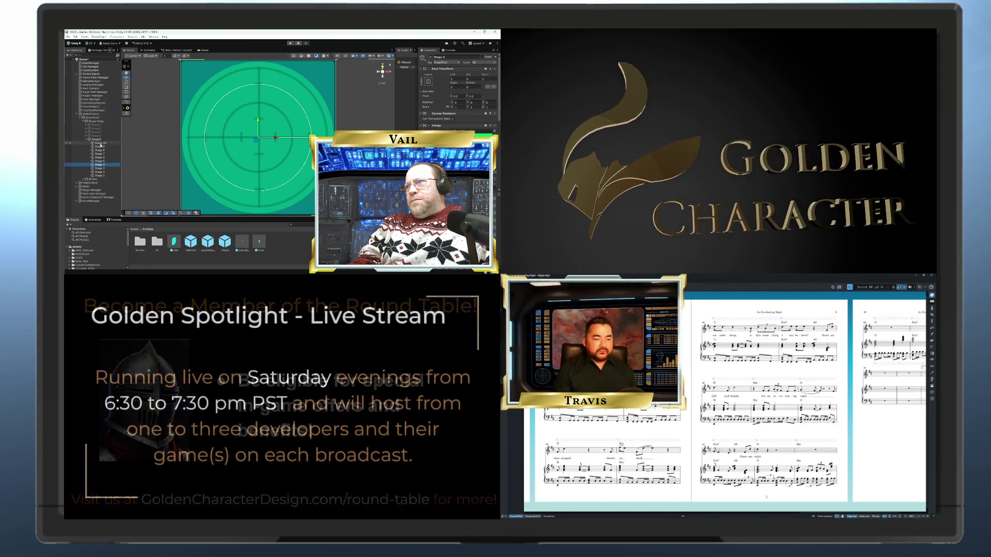
left_click(99, 158)
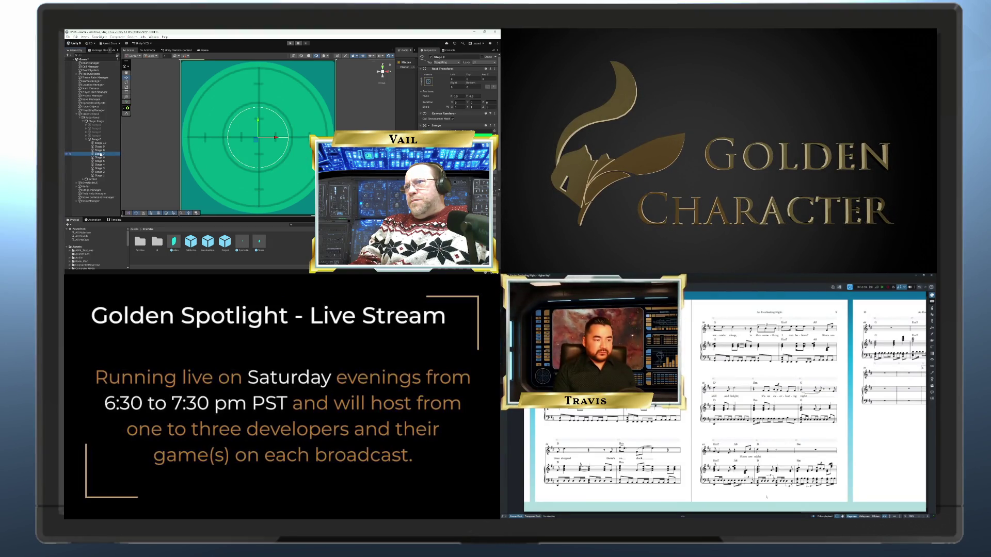
left_click(99, 150)
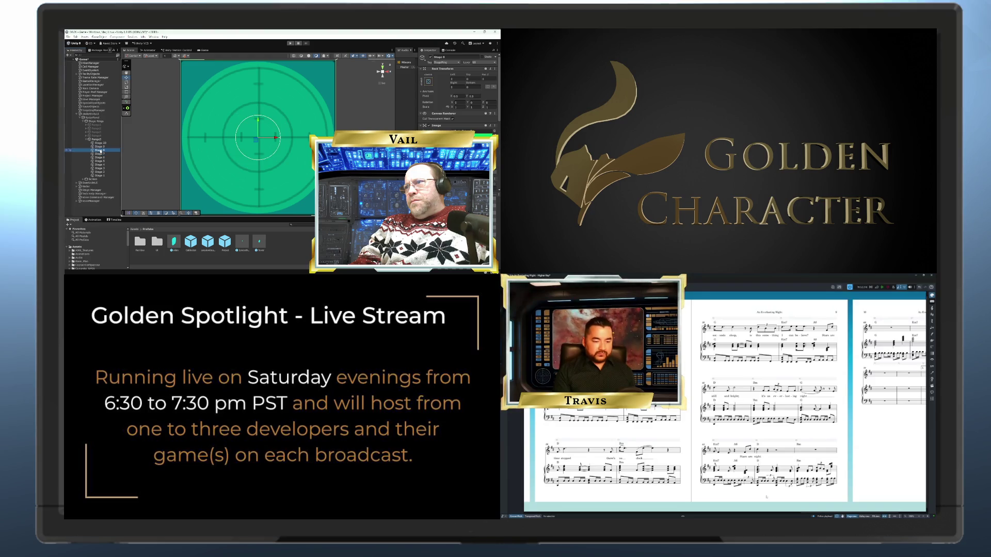
left_click(100, 144)
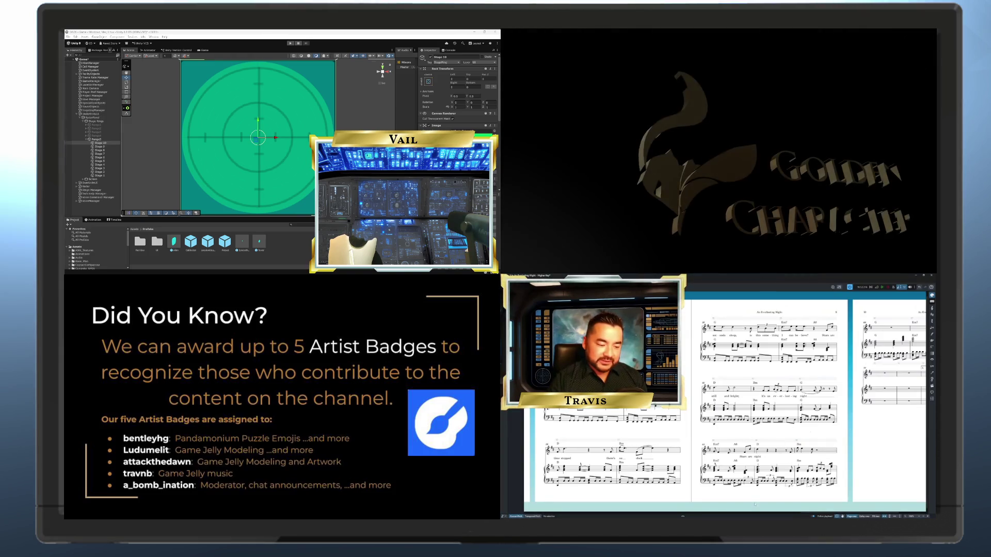
Step: Select Stage 1, then switch to the Game view to show the Efficiency Rating Report
scroll(839, 454, "right", 3)
scroll(722, 402, "right", 1)
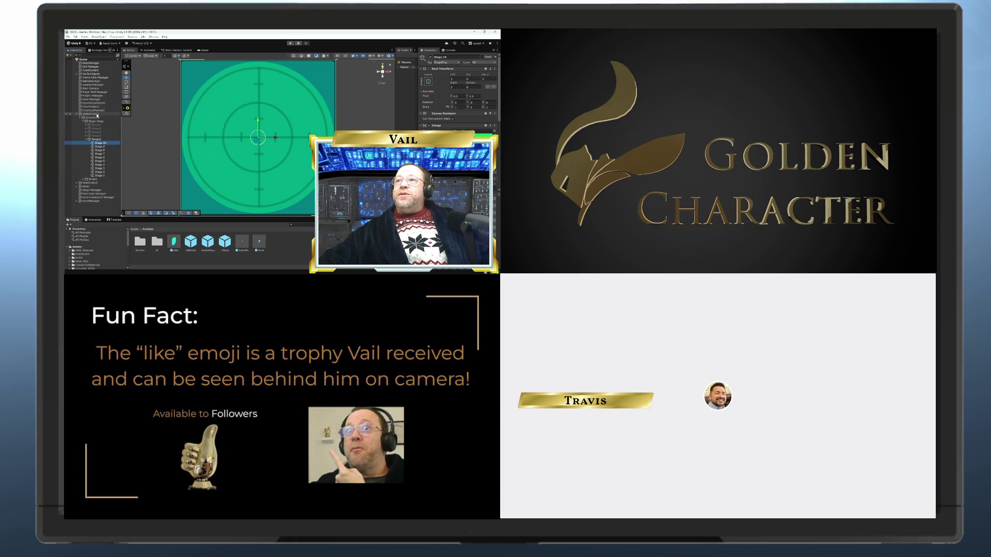
left_click(104, 176)
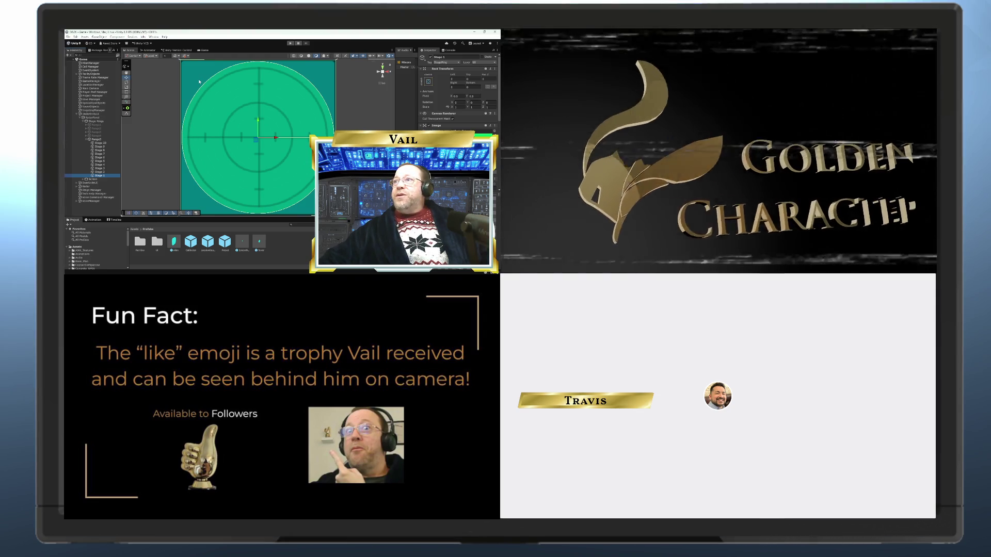
left_click(204, 50)
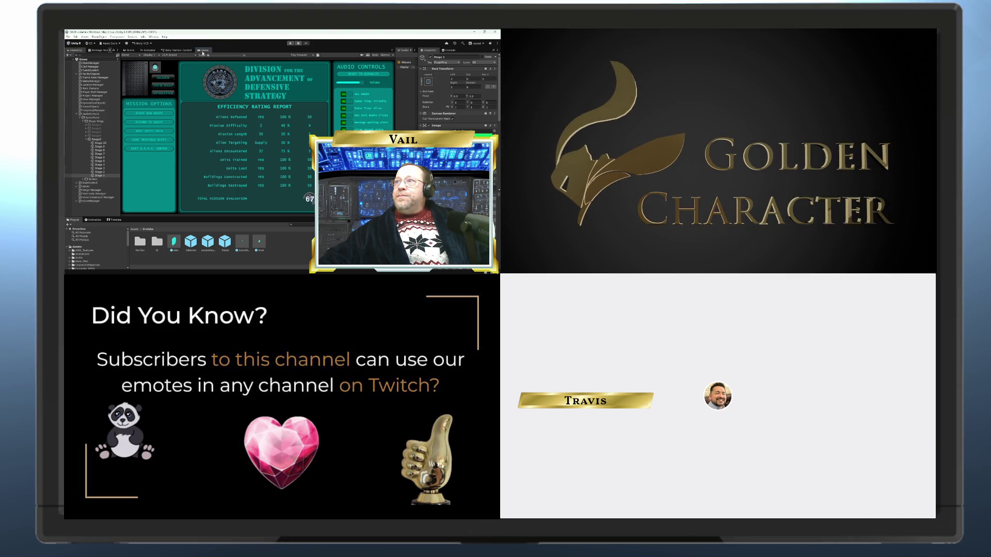
Step: Enter Play mode so the Efficiency Rating Report screen runs live
right_click(203, 52)
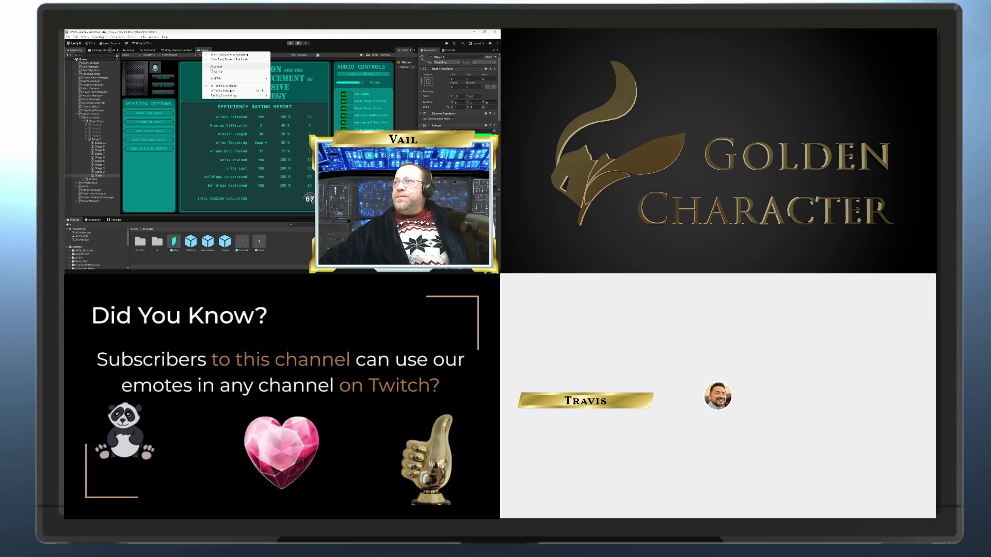
left_click(283, 48)
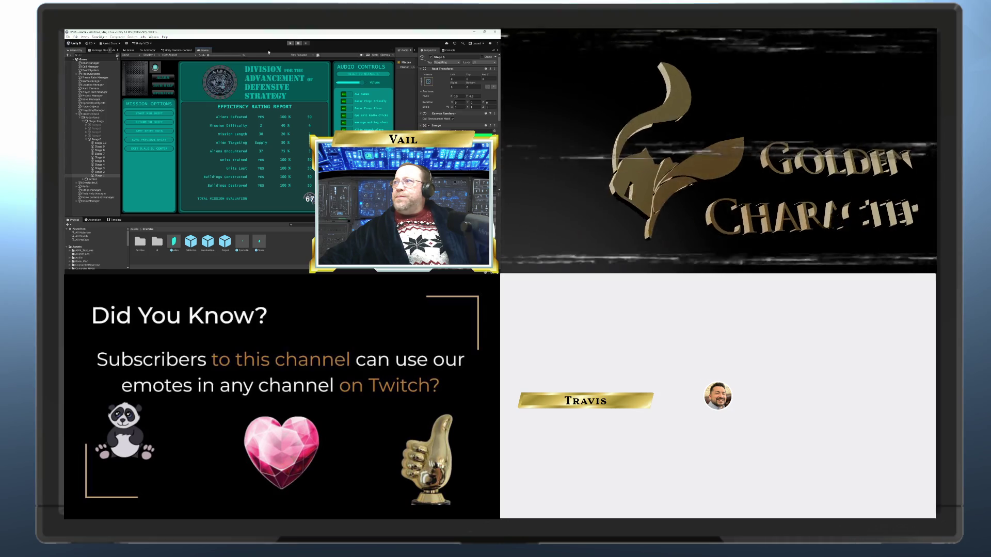
left_click(291, 44)
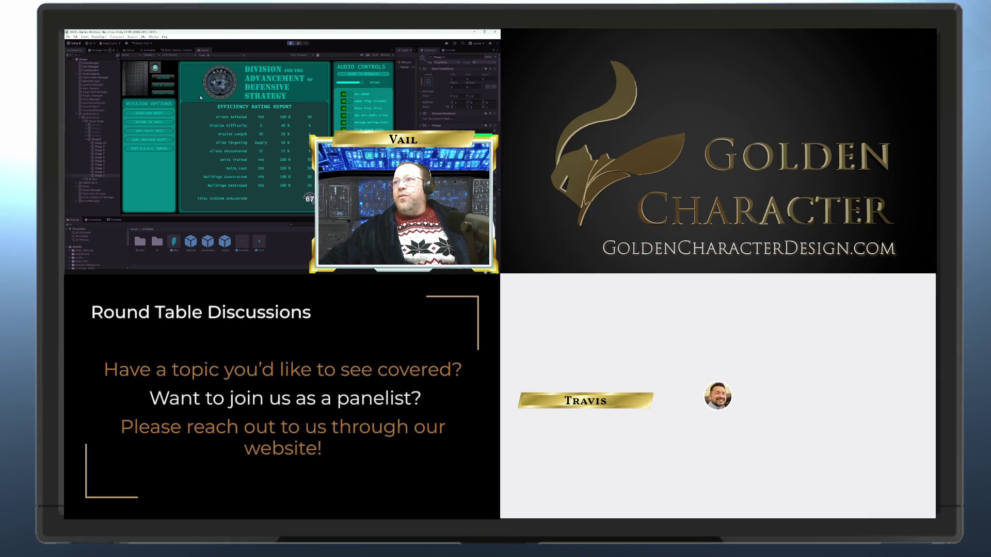
Step: Start a new mission, then put a unit into construct mode on the radar
left_click(165, 85)
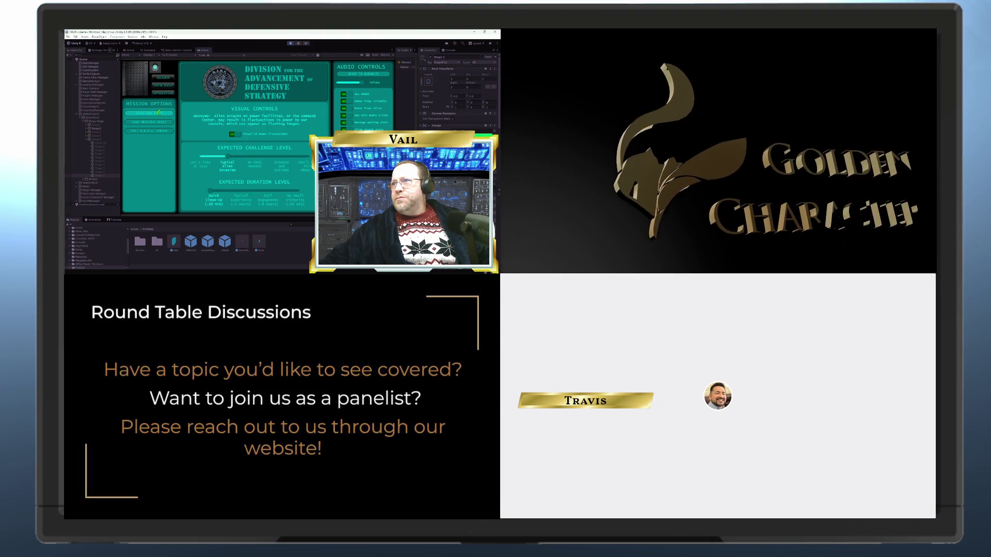
left_click(159, 113)
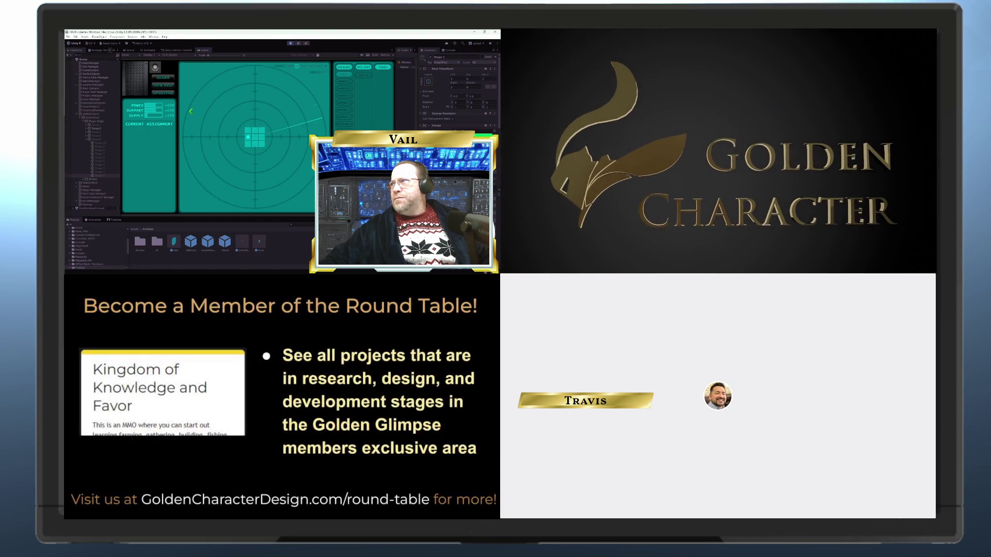
left_click(363, 76)
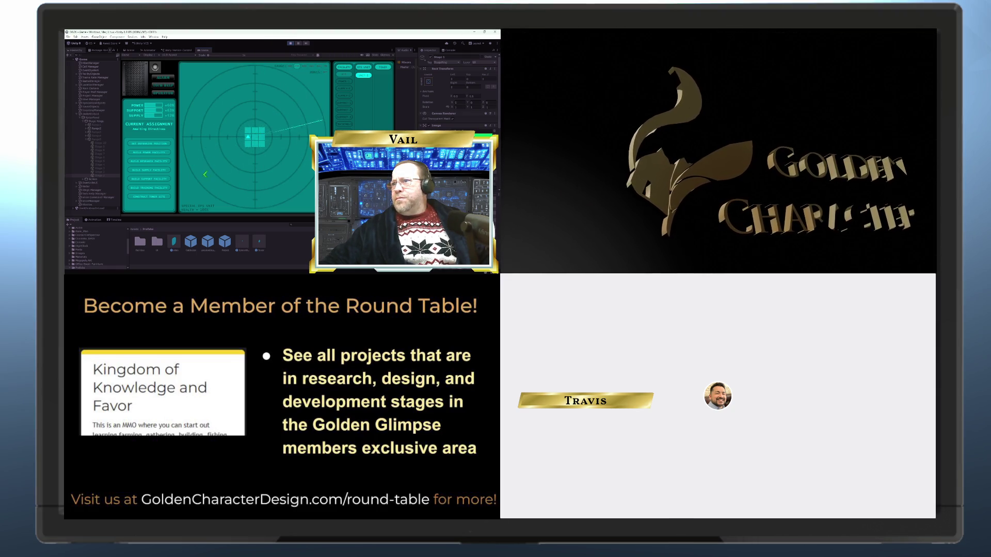
left_click(155, 196)
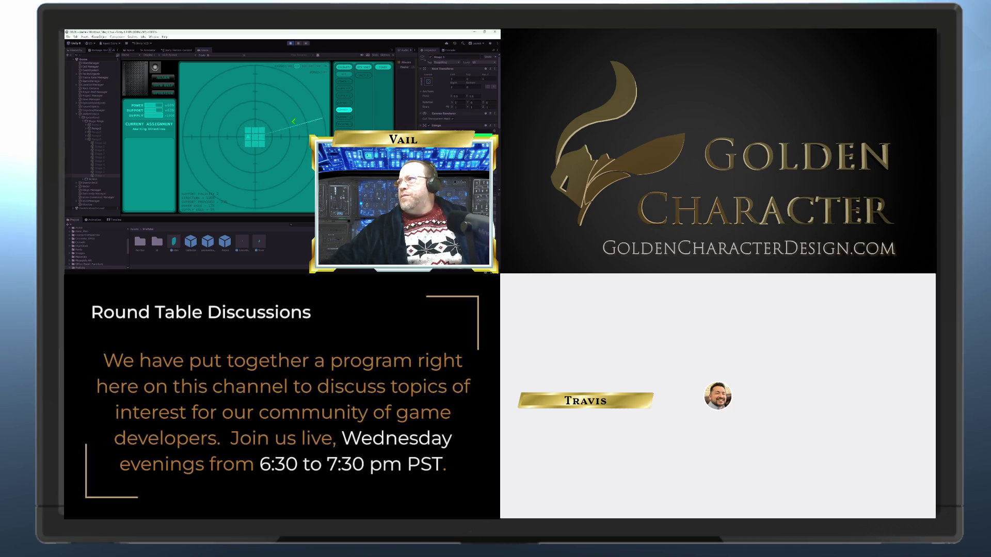
left_click(366, 76)
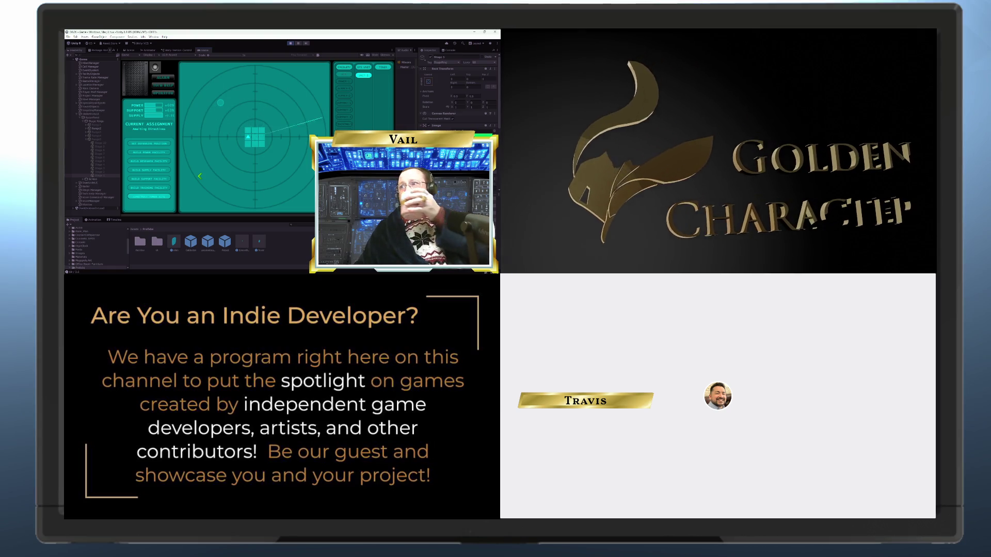
Step: Expand Range2 and select one of its Stage children in the Inspector
left_click(86, 130)
left_click(96, 136)
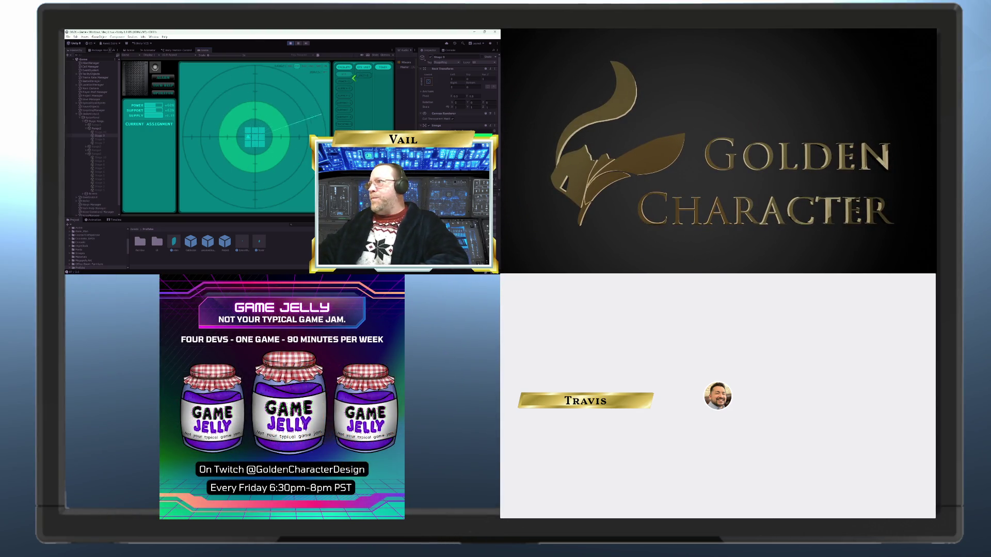
Step: Assign a unit to a supply facility from its assignment choices
left_click(363, 76)
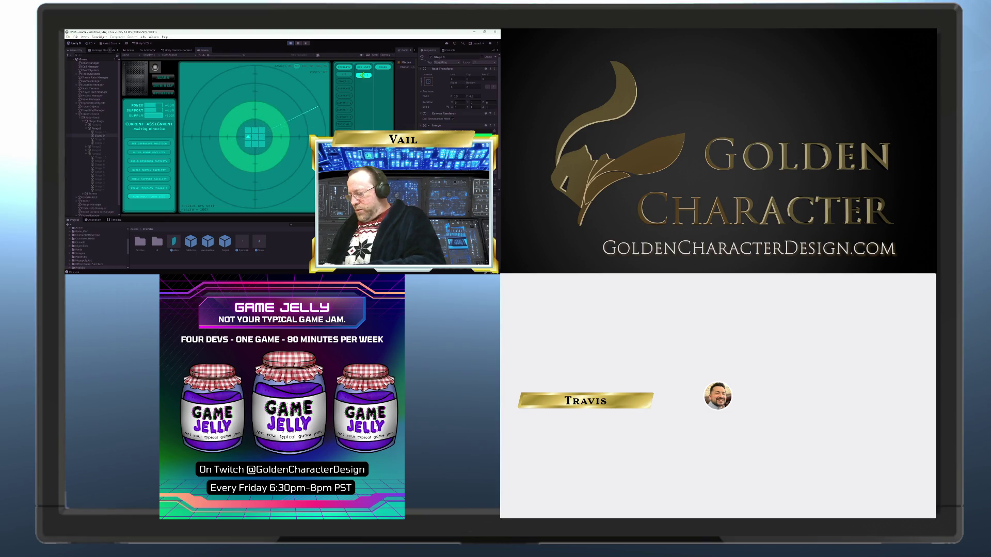
left_click(149, 170)
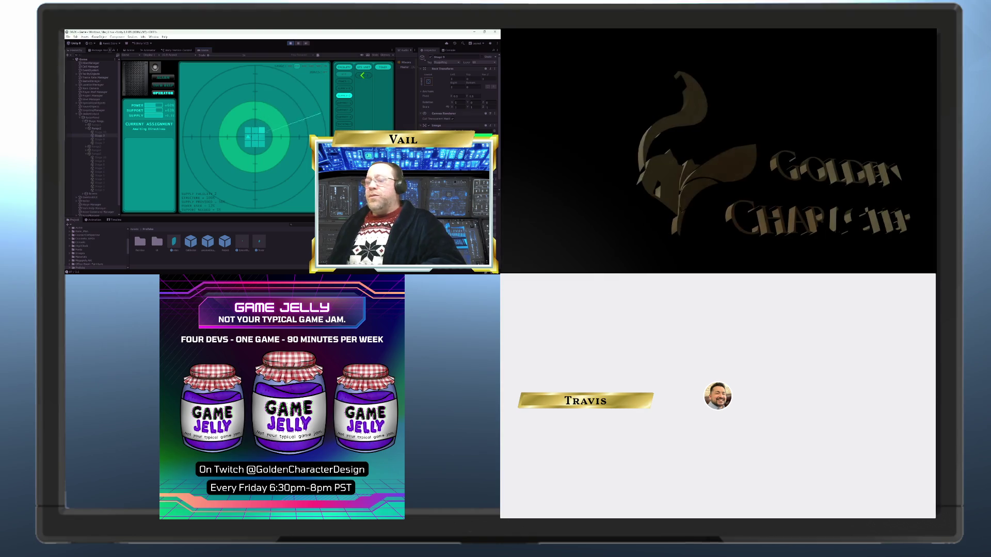
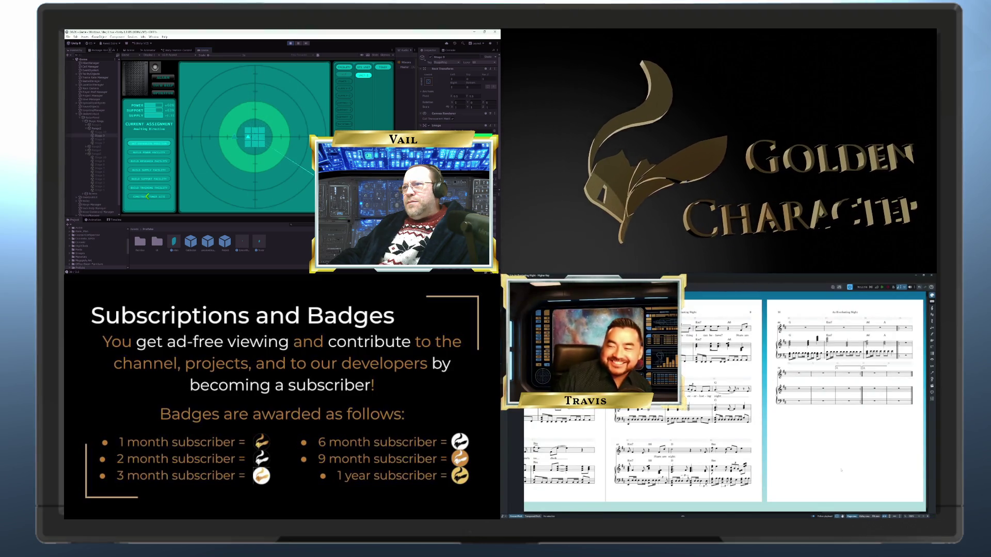
Step: Try the construct action in the running game, then return to editing the radar scene
left_click(147, 197)
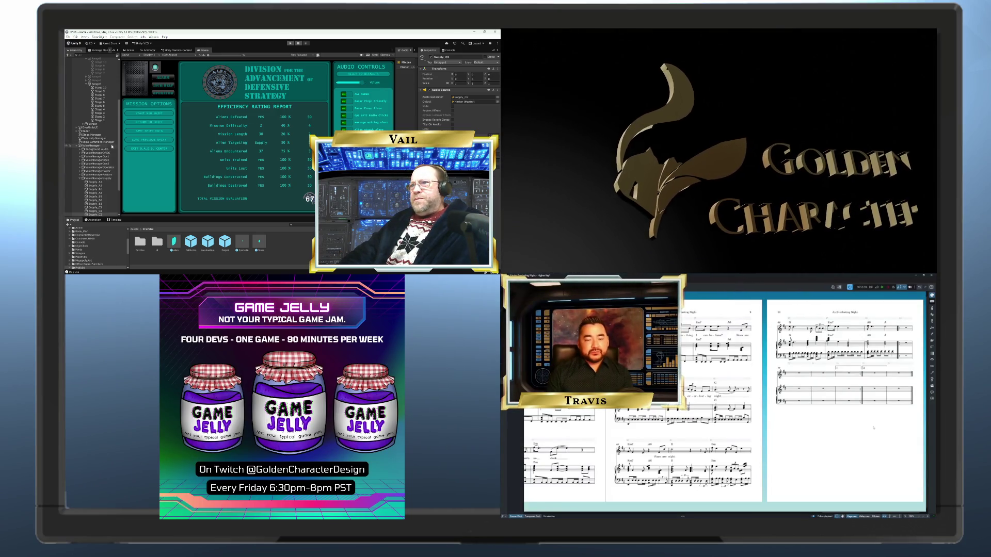
mouse_move(119, 137)
left_mouse_down()
mouse_move(119, 157)
mouse_move(119, 136)
left_mouse_up()
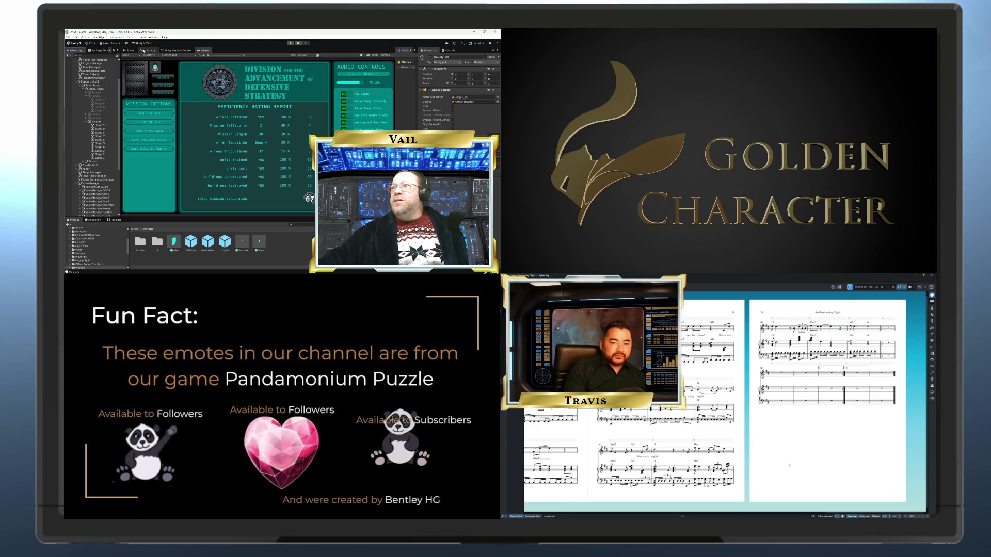
left_click(131, 51)
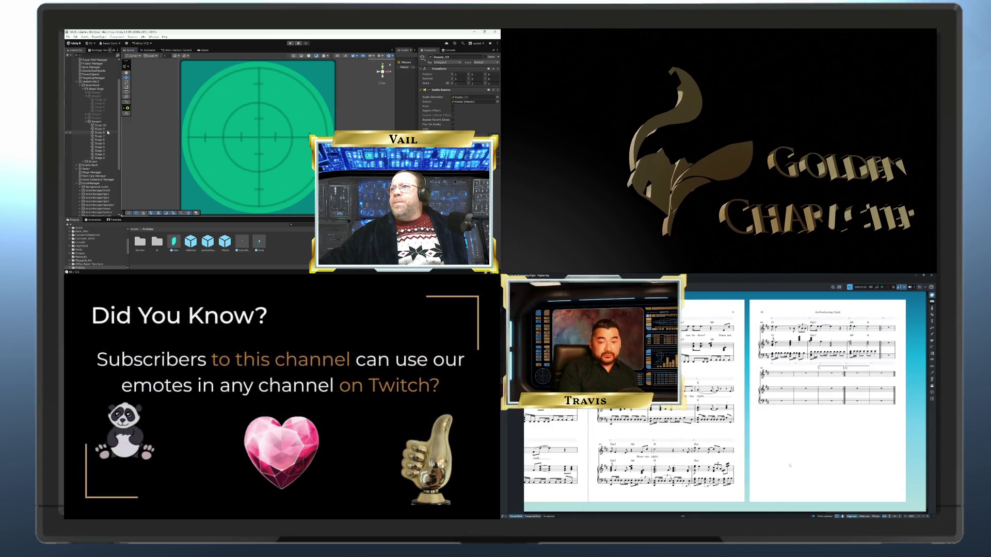
Step: Inspect the sizes of the radar rings from Stage 10 down to Stage 2
left_click(107, 125)
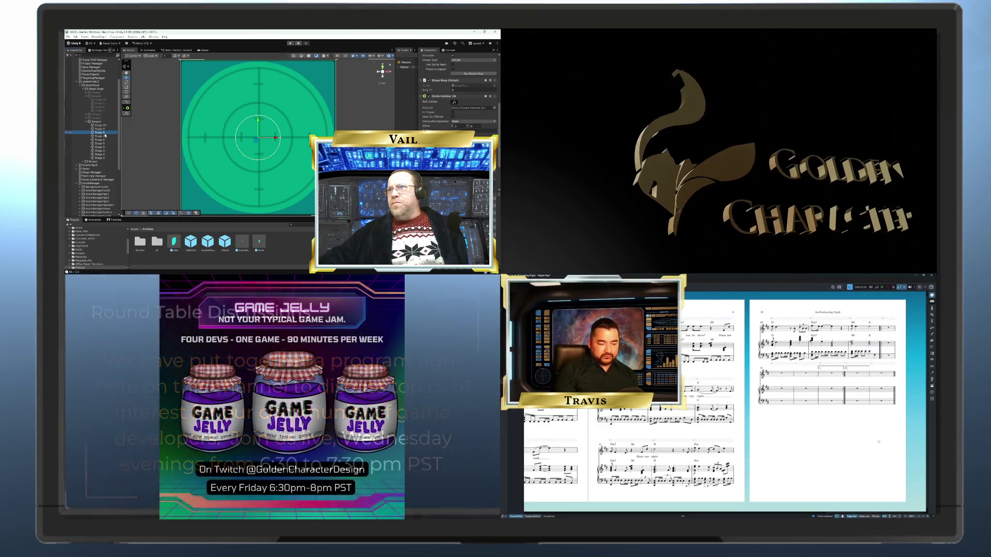
left_click(104, 136)
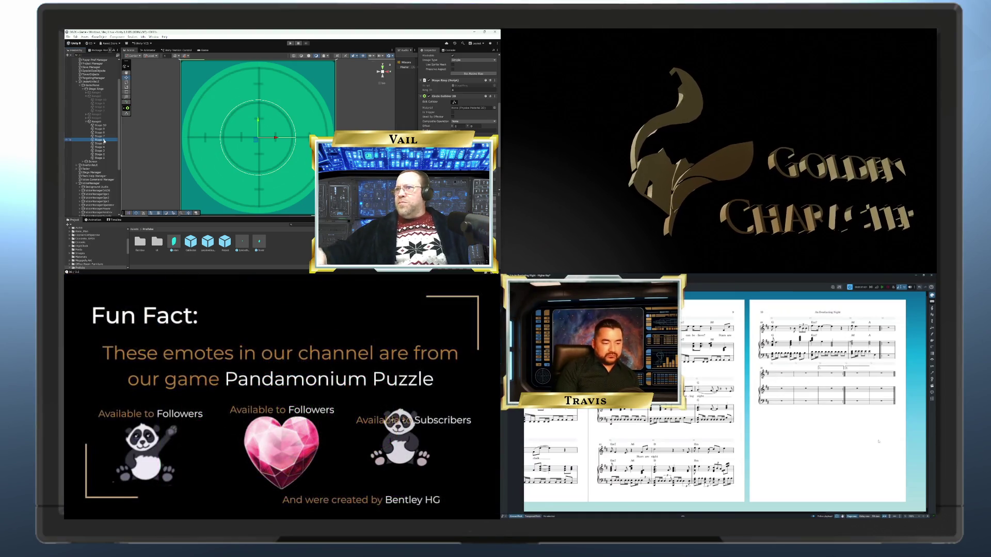
left_click(102, 144)
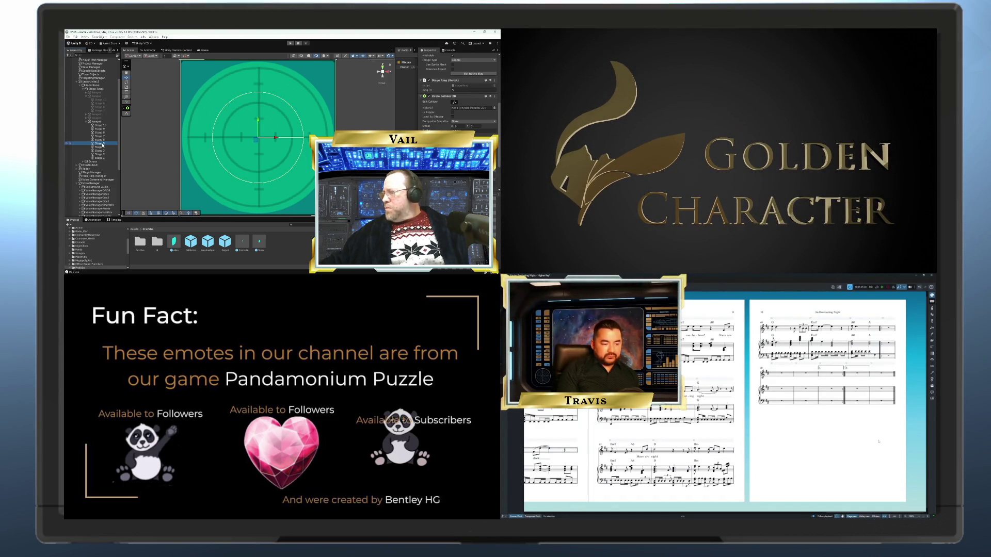
left_click(103, 148)
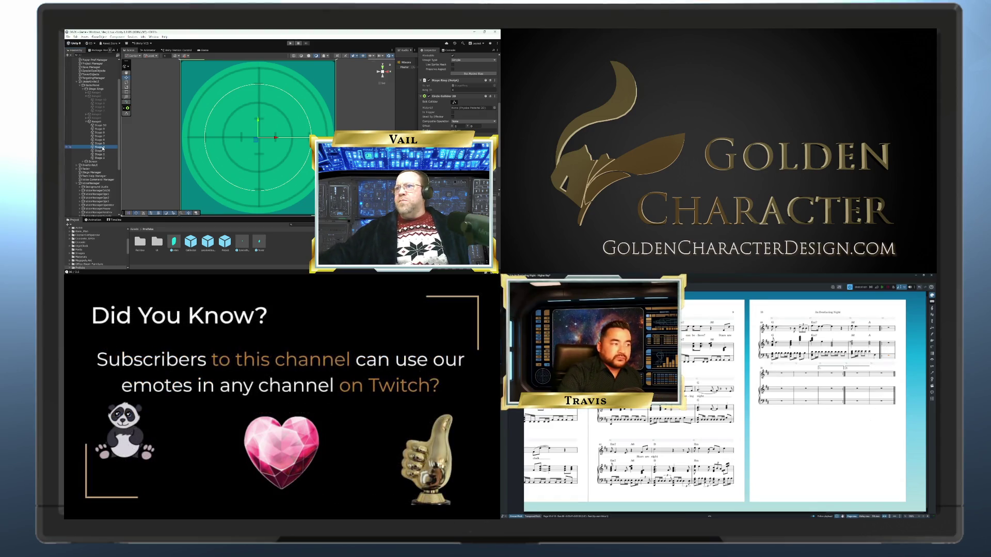
left_click(103, 150)
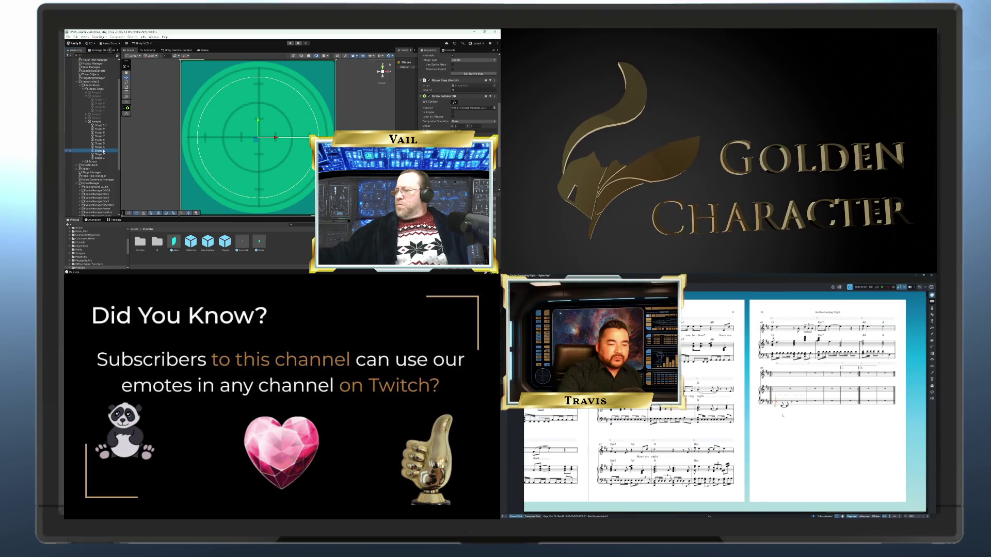
left_click(103, 155)
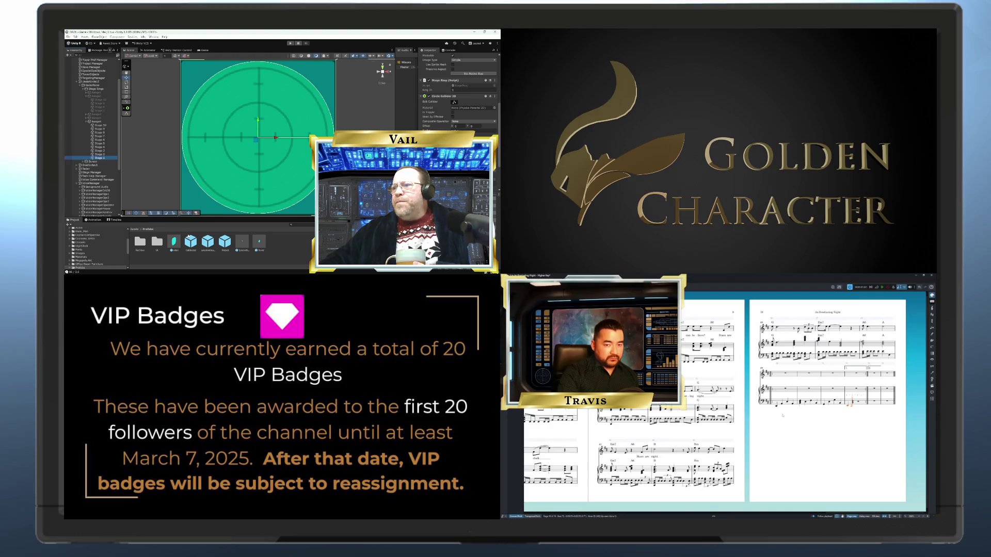
Step: Open the LocationSquare prefab, look over its Square, child objects and script, then return
left_click(109, 133)
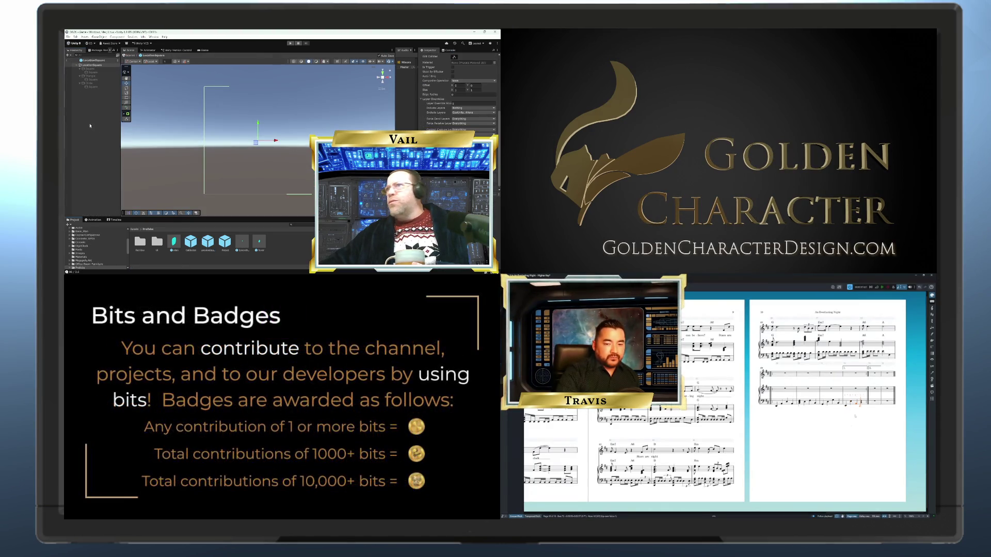
left_click(90, 69)
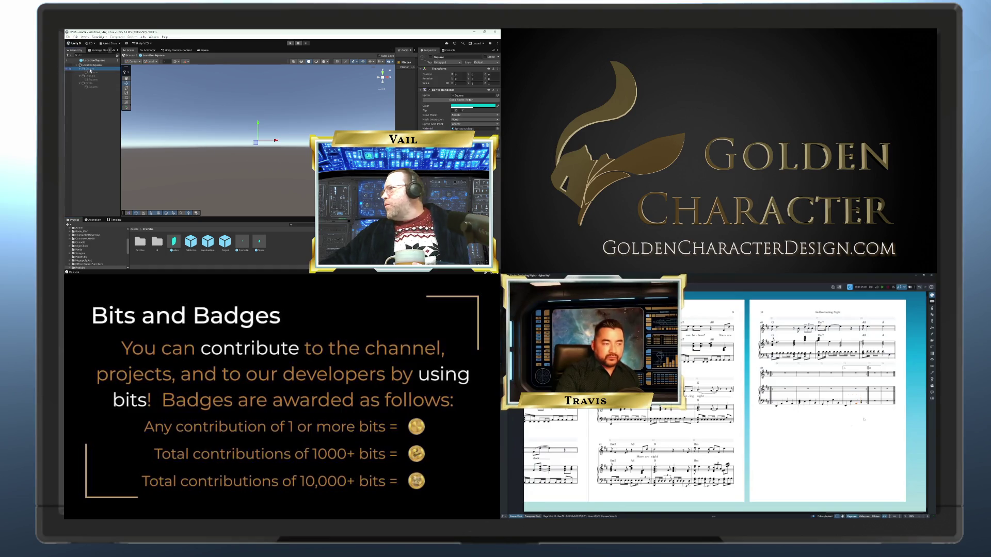
left_click(91, 73)
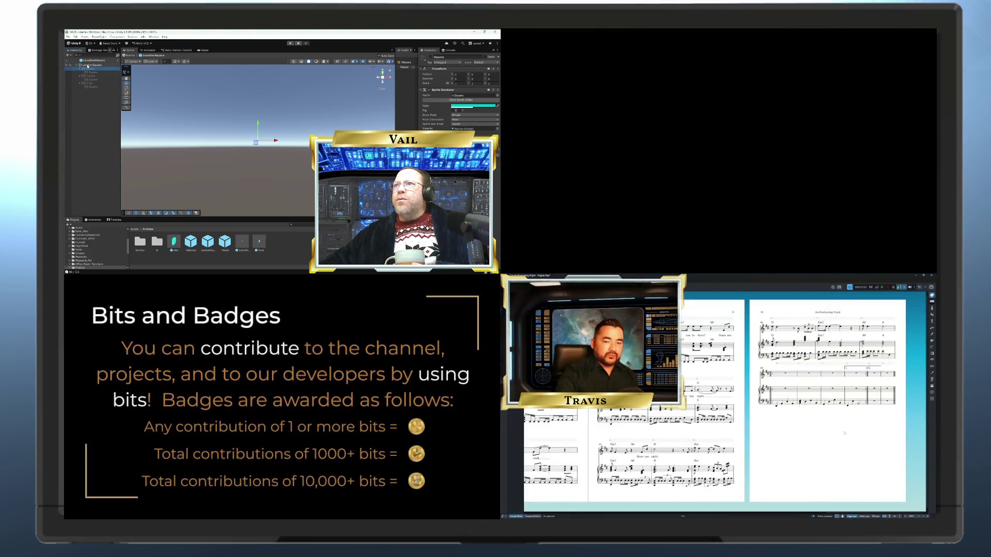
left_click(89, 65)
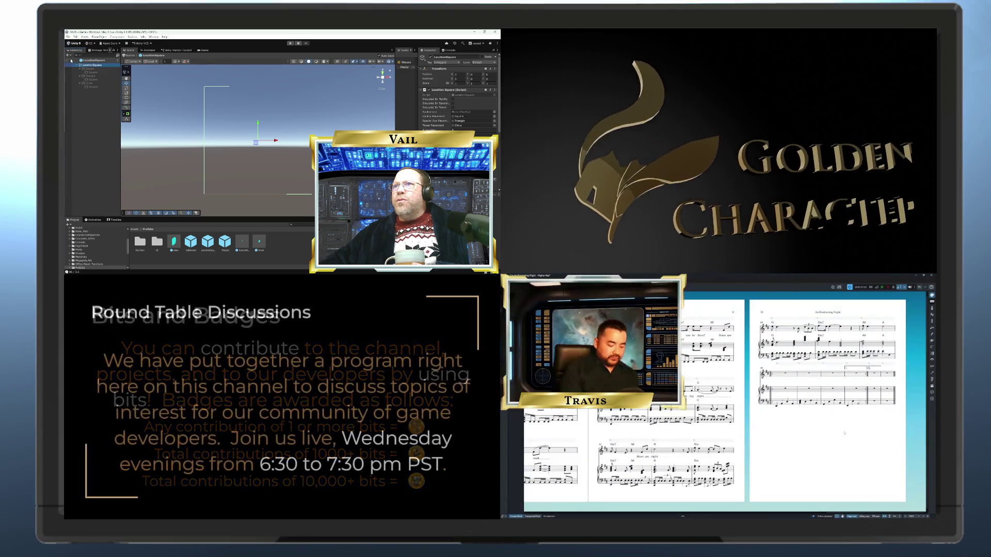
left_click(129, 55)
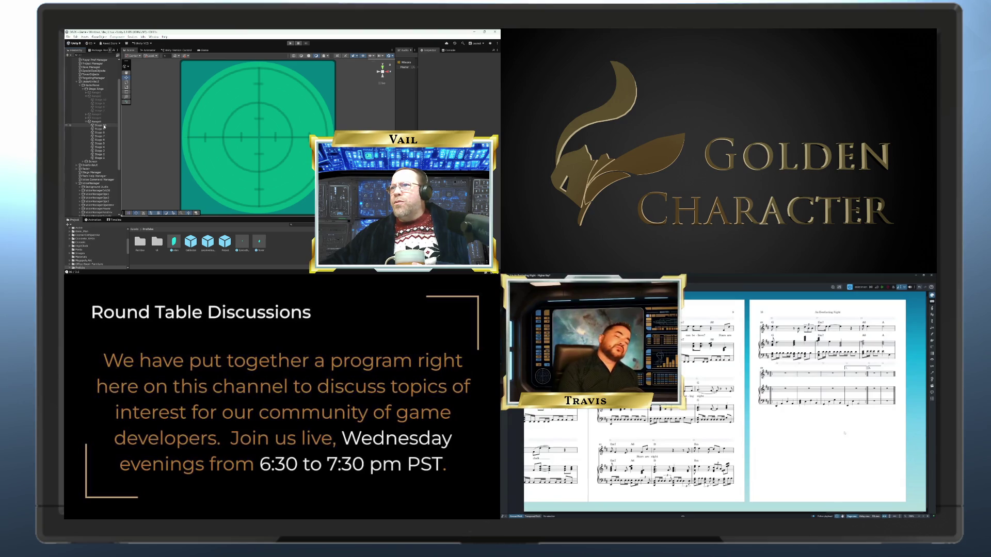
Step: Select Stage 10 through Stage 1 and deactivate all ten radar rings
left_click(94, 123)
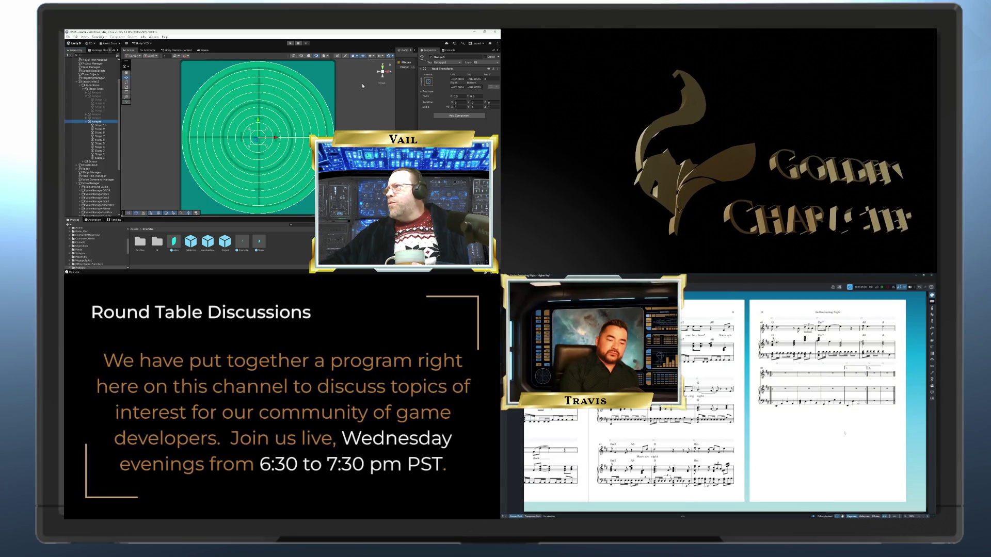
left_click(98, 125)
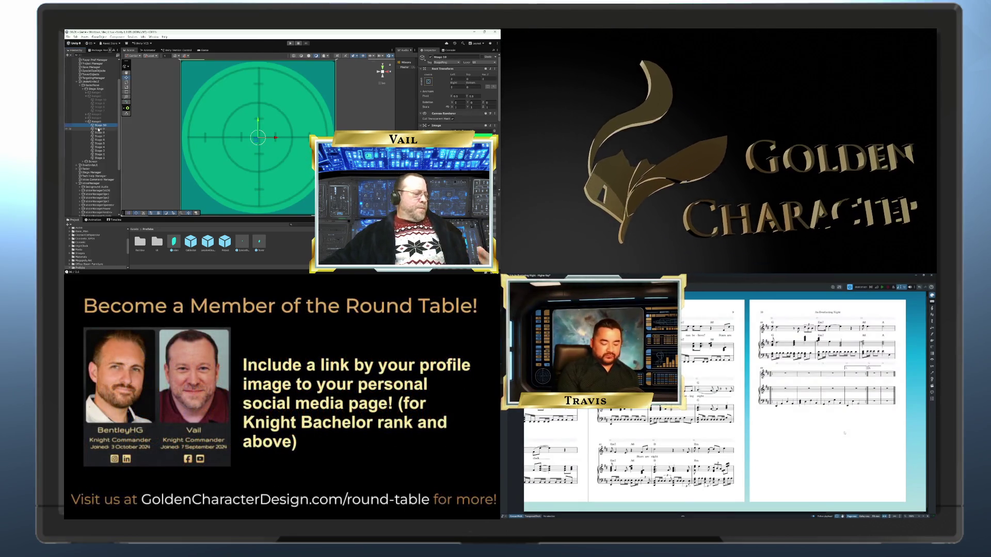
left_click(102, 157, "shift")
left_click(423, 58)
left_click(103, 121)
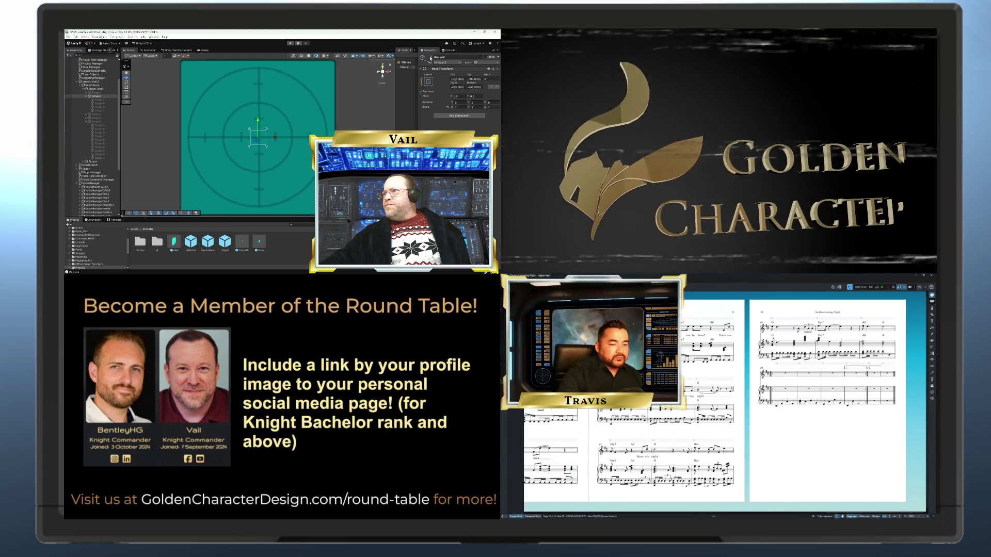
Step: Switch to the Rect tool, re-enable the Stage 10 ring, and open the LocationSquare prefab
key("t")
left_click(101, 101)
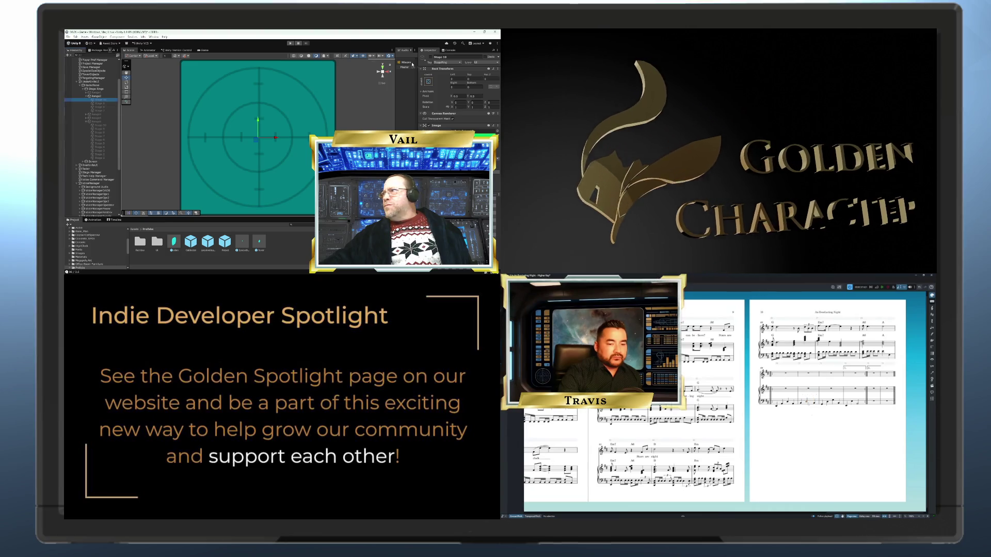
left_click(430, 58)
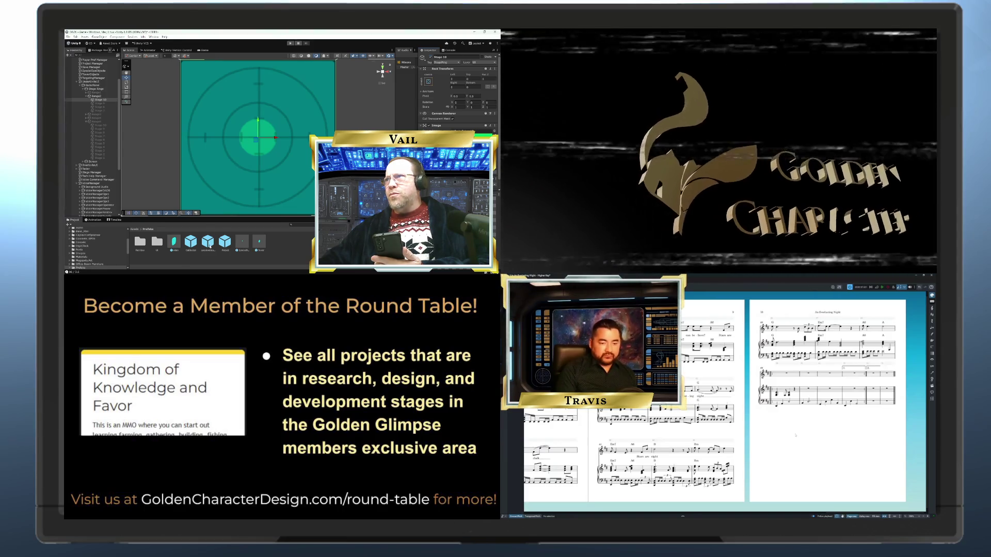
double_click(208, 243)
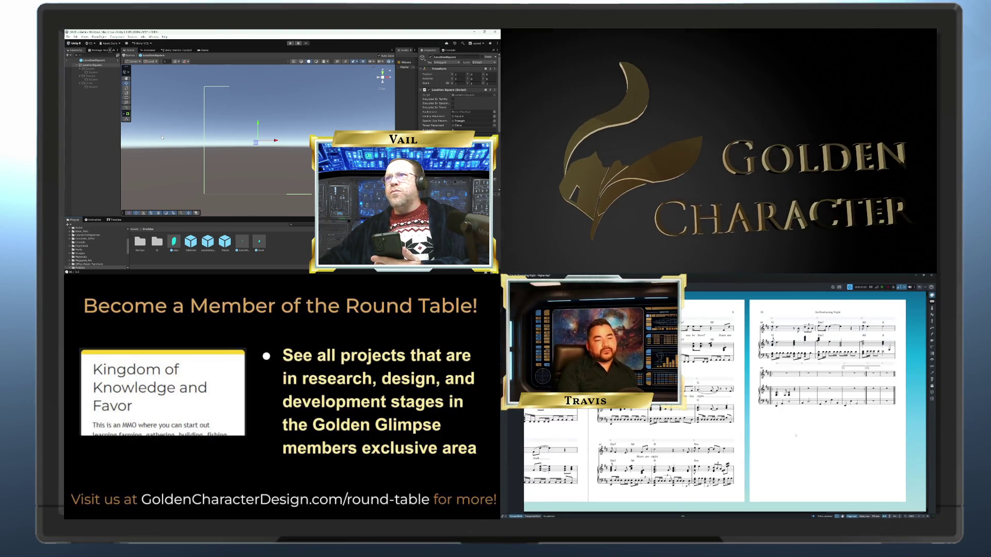
Step: Check the prefab's children and script, then activate the teal Square child
left_click(93, 69)
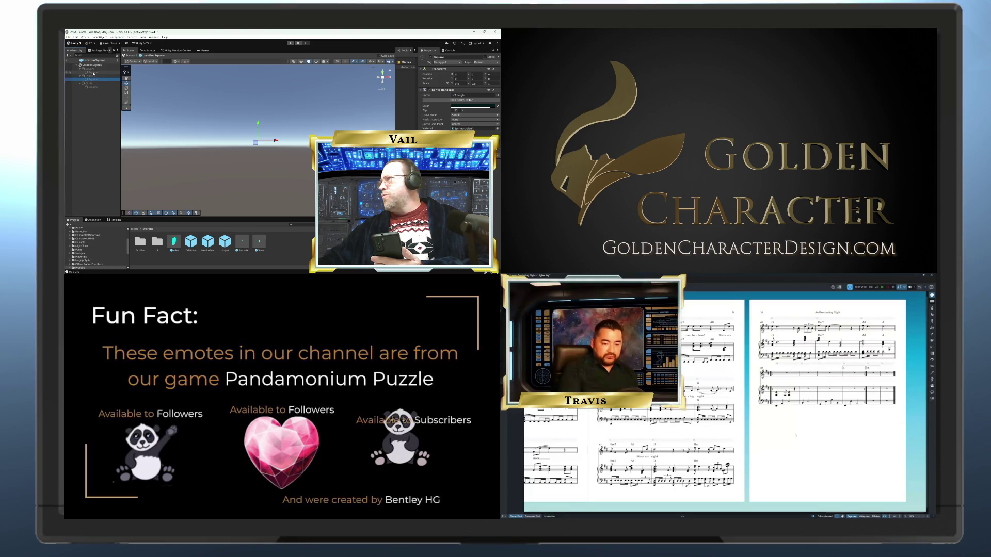
left_click(92, 69)
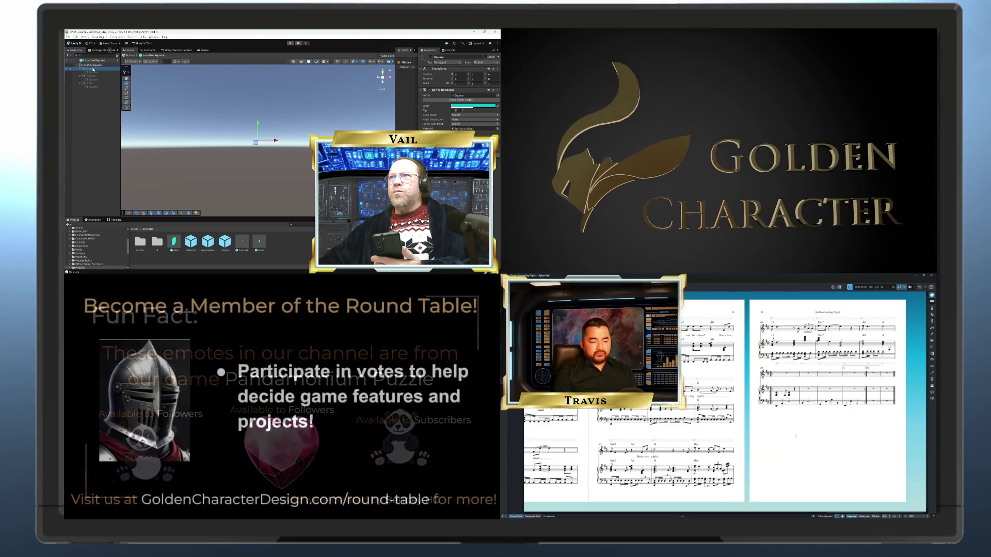
left_click(92, 66)
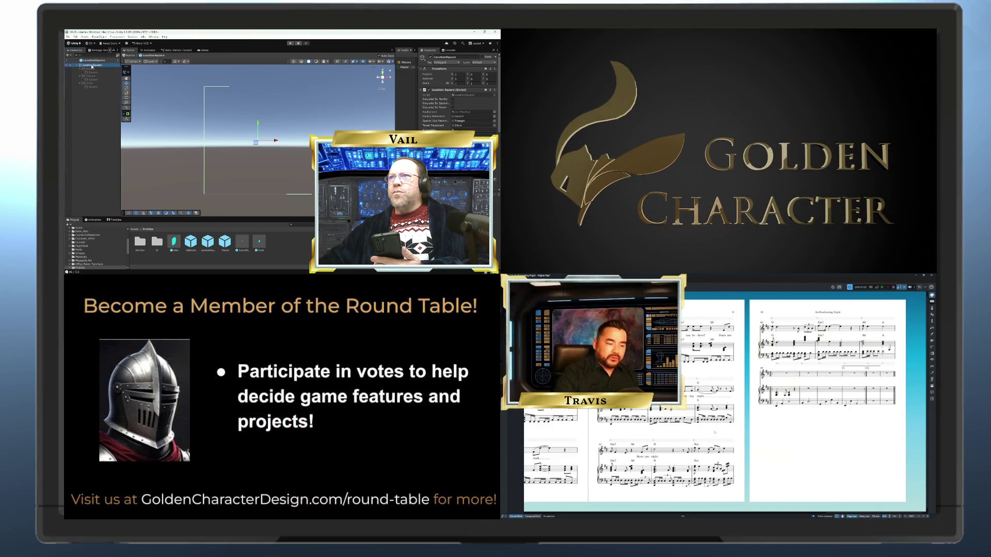
left_click(92, 71)
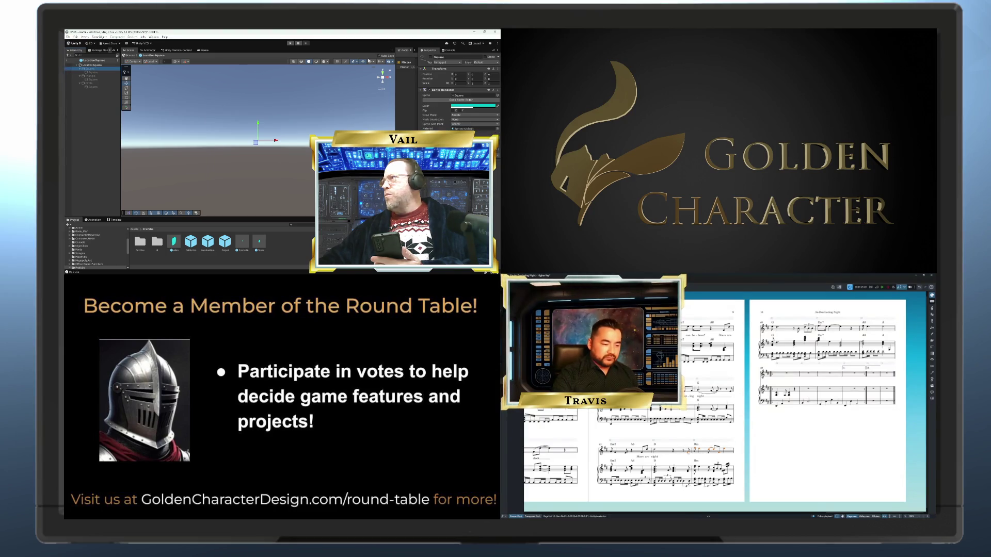
left_click(431, 58)
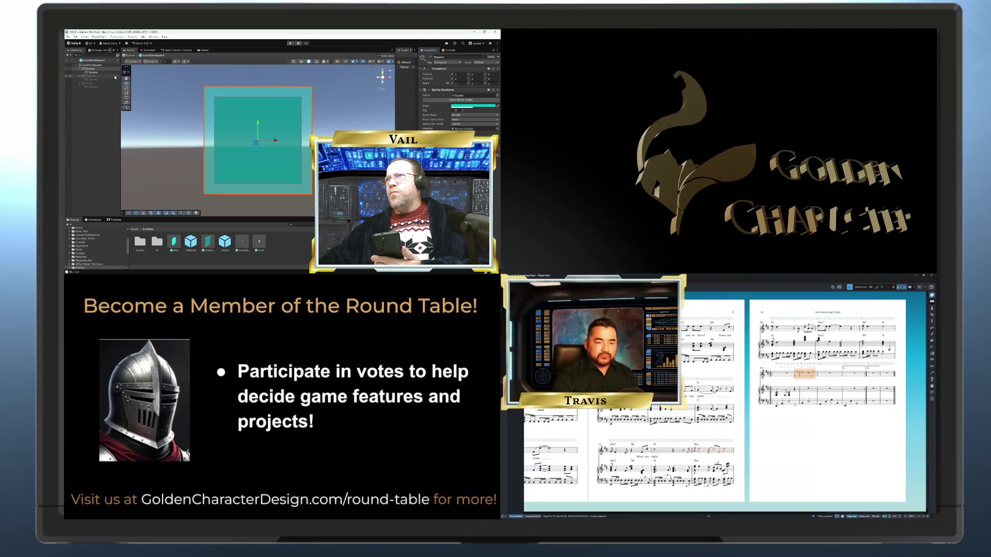
Step: Inspect the LocationSquare root and its Square and neighbouring child objects
left_click(99, 66)
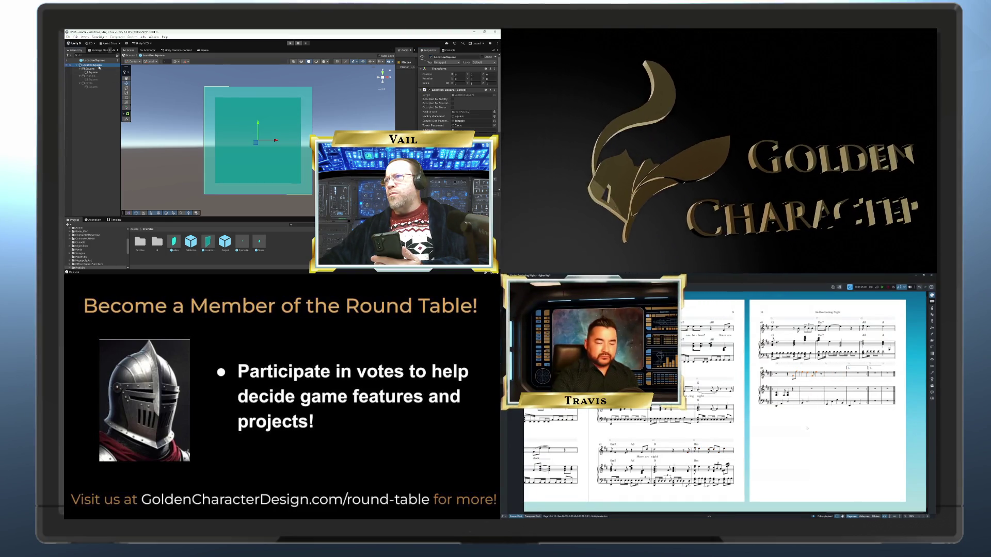
left_click(95, 69)
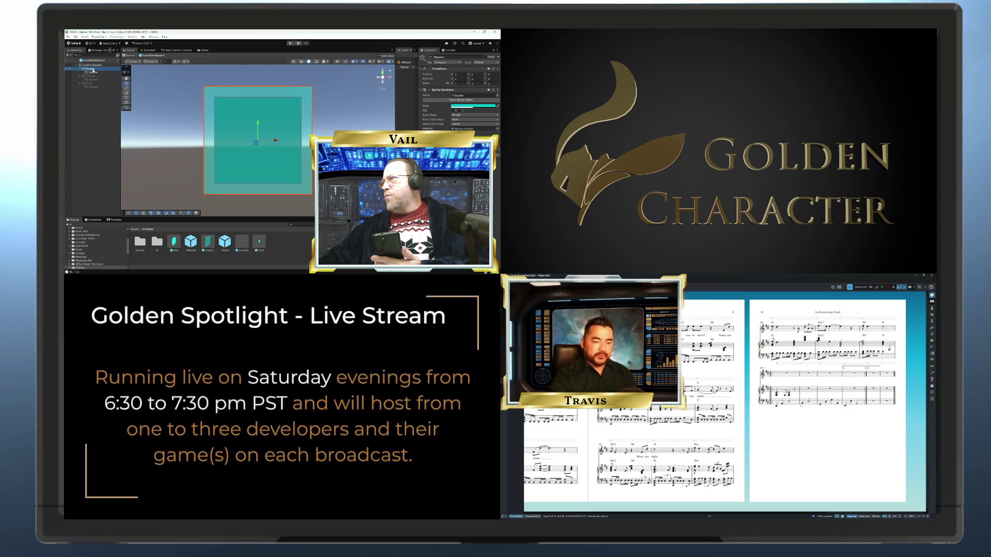
key("ctrl+v")
left_click(94, 73)
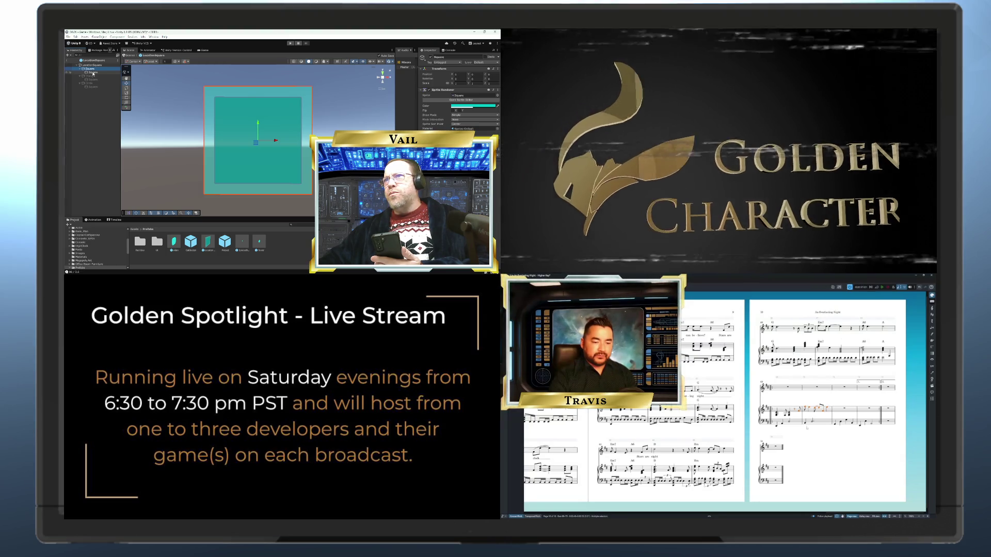
key("Escape")
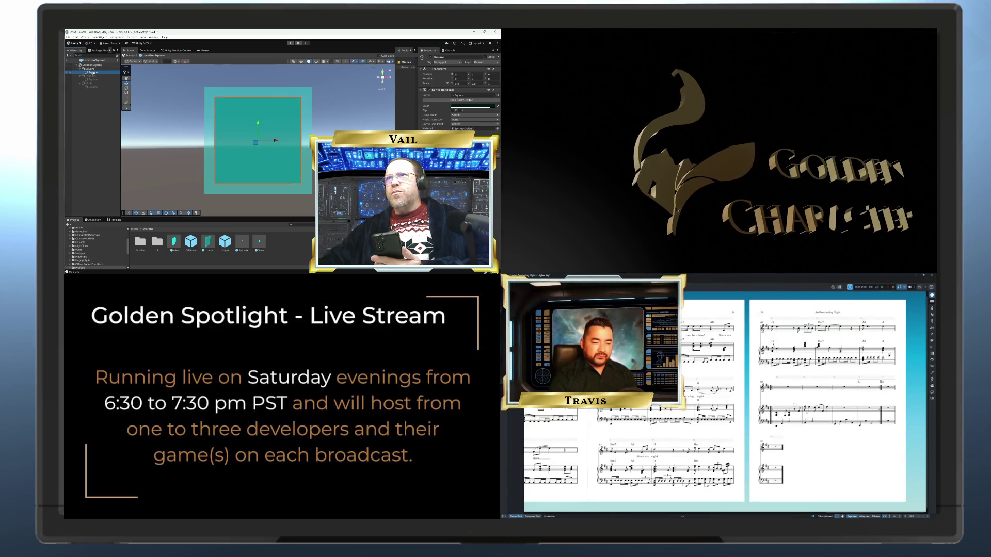
left_click(93, 70)
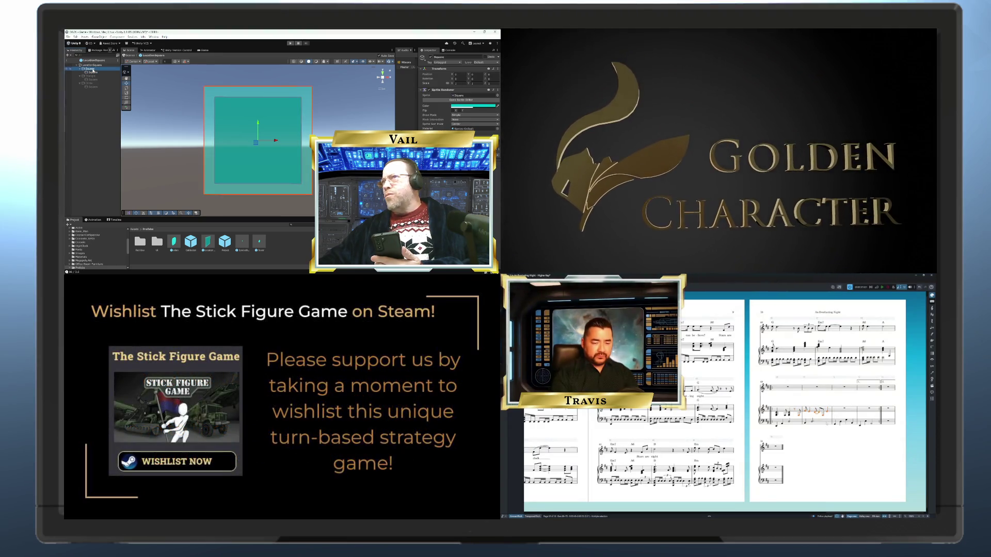
left_click(839, 457)
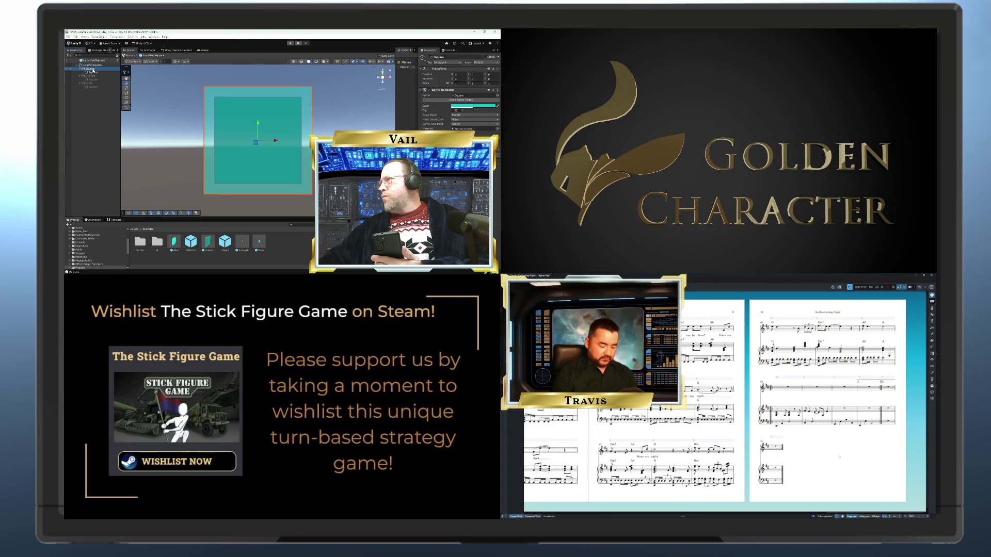
Step: Toggle the Triangle on and off to preview it, then hide the teal Square
left_click(101, 76)
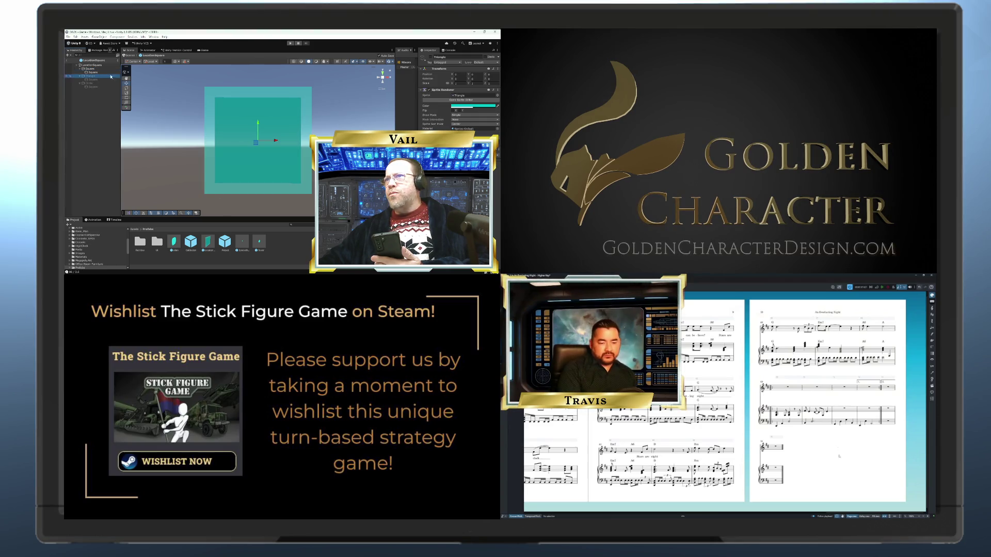
left_click(431, 58)
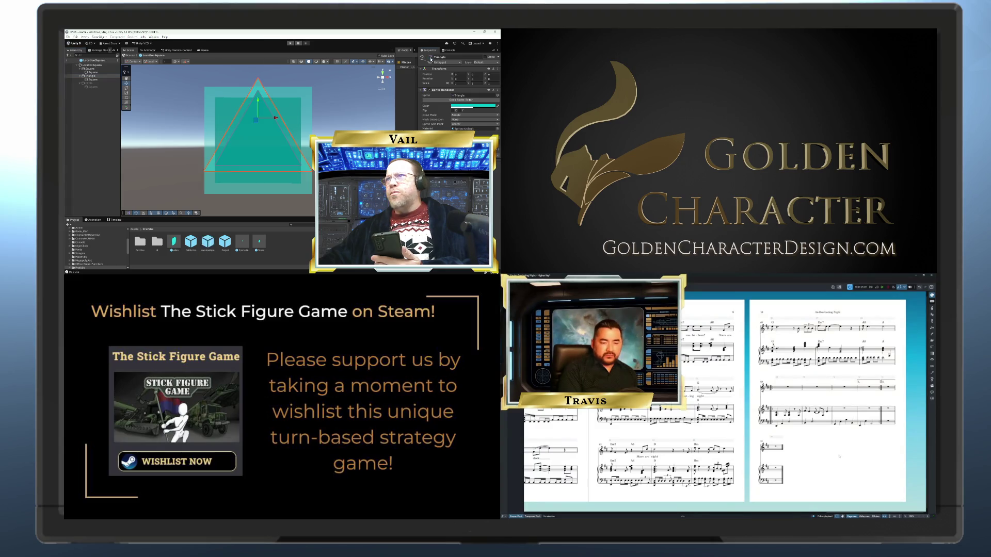
left_click(431, 58)
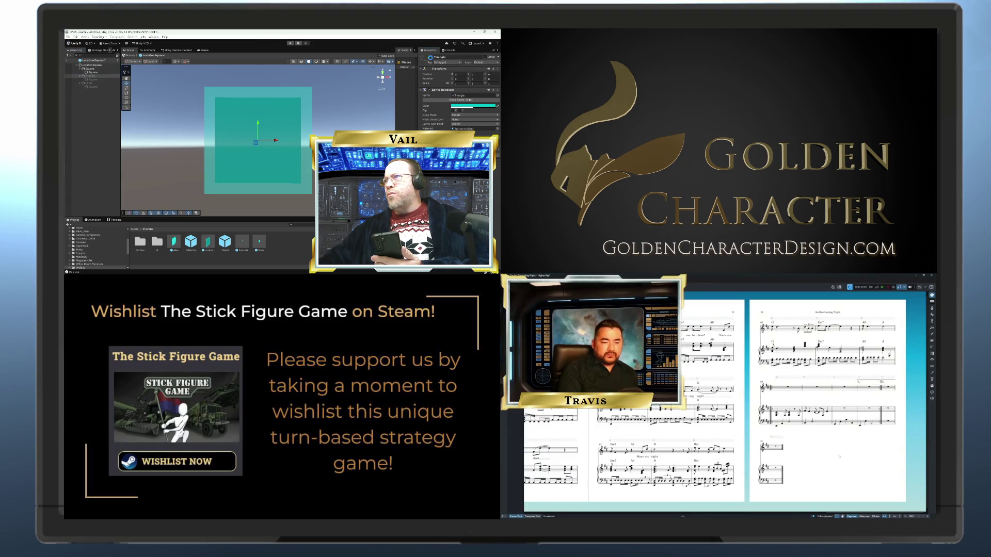
left_click(89, 69)
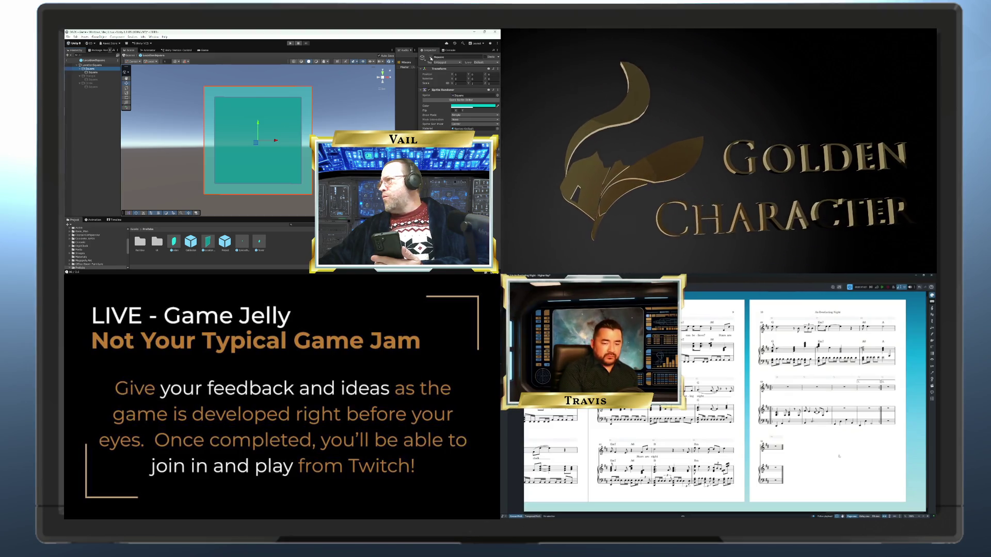
left_click(430, 58)
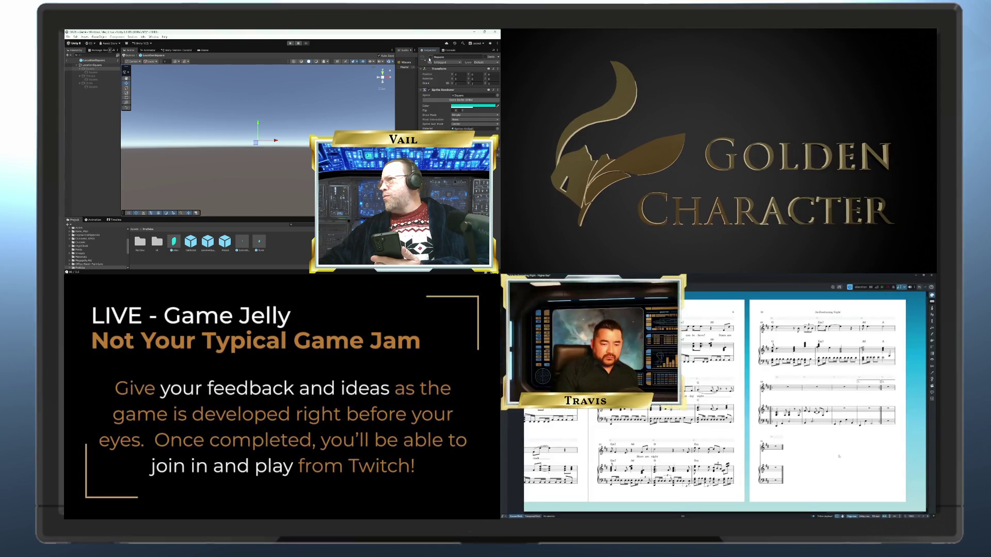
Step: Select the LocationSquare root and switch to the Game view
left_click(91, 65)
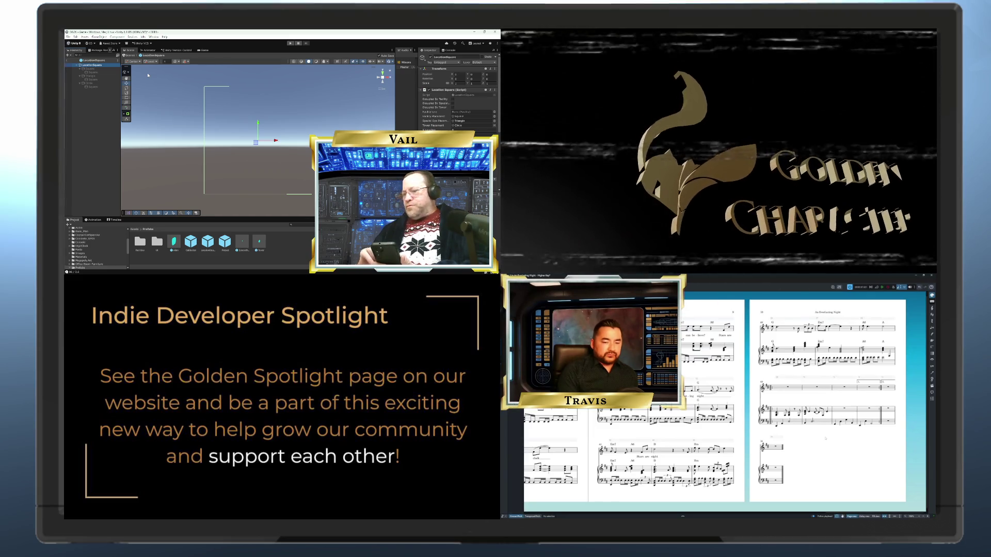
left_click(204, 51)
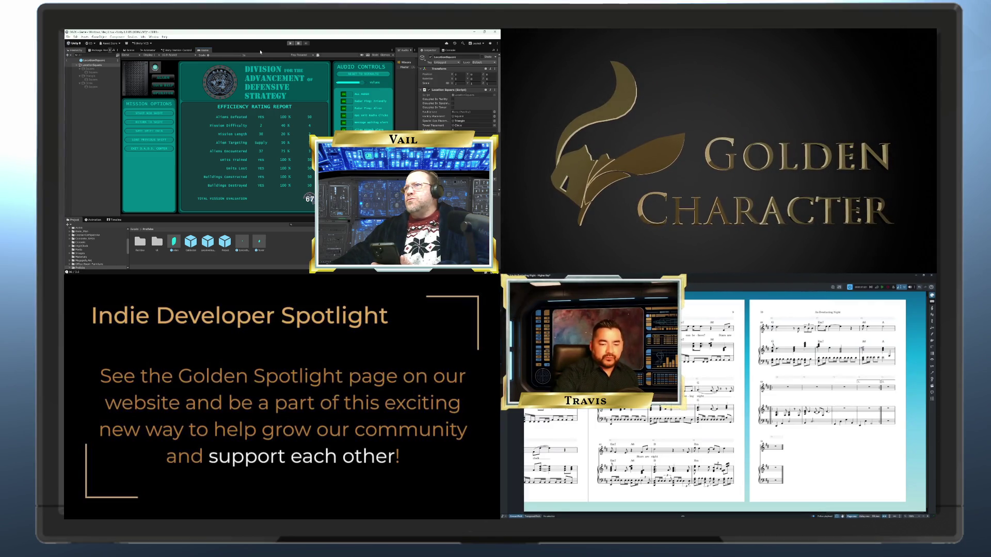
Step: Enter Play mode, exit the prefab back to the scene, and select Stage 10
left_click(290, 44)
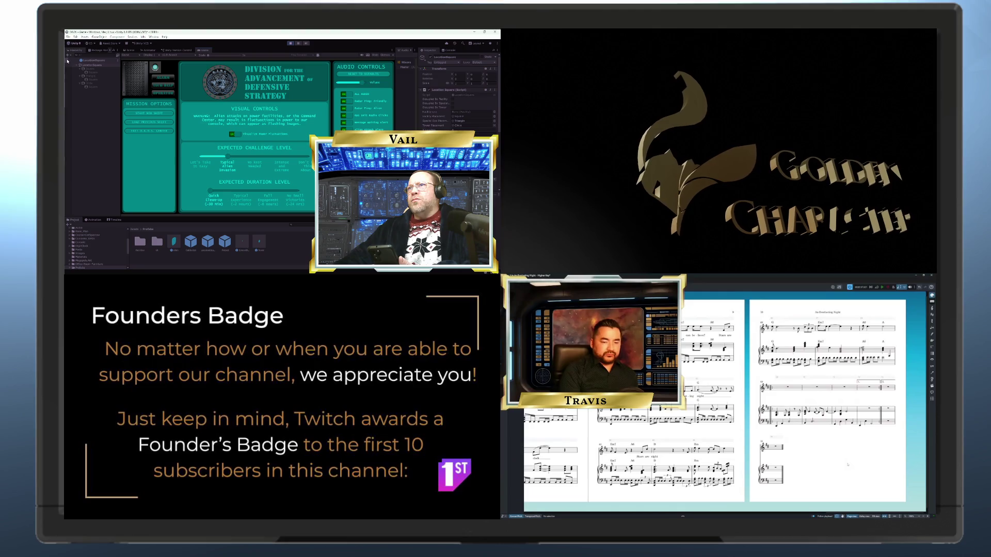
left_click(67, 61)
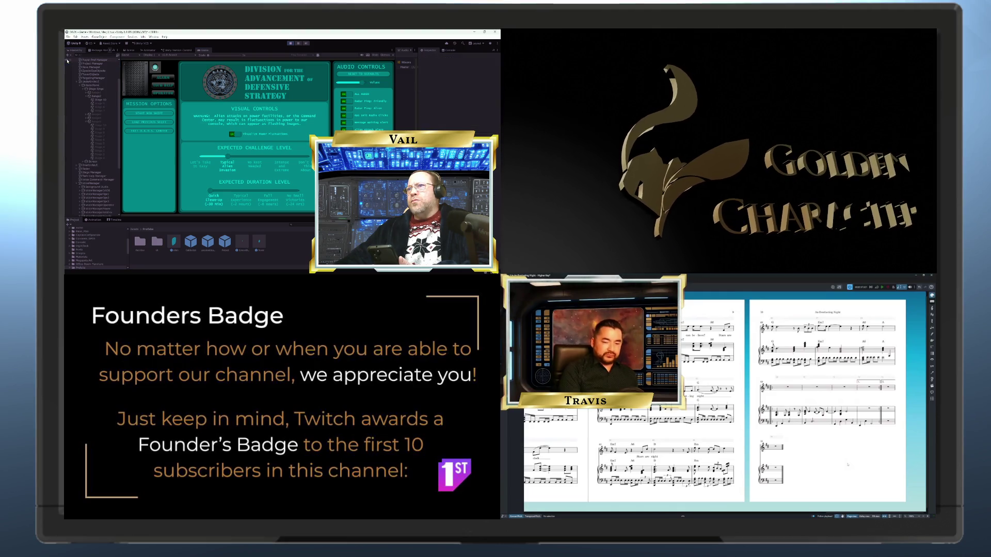
left_click(104, 100)
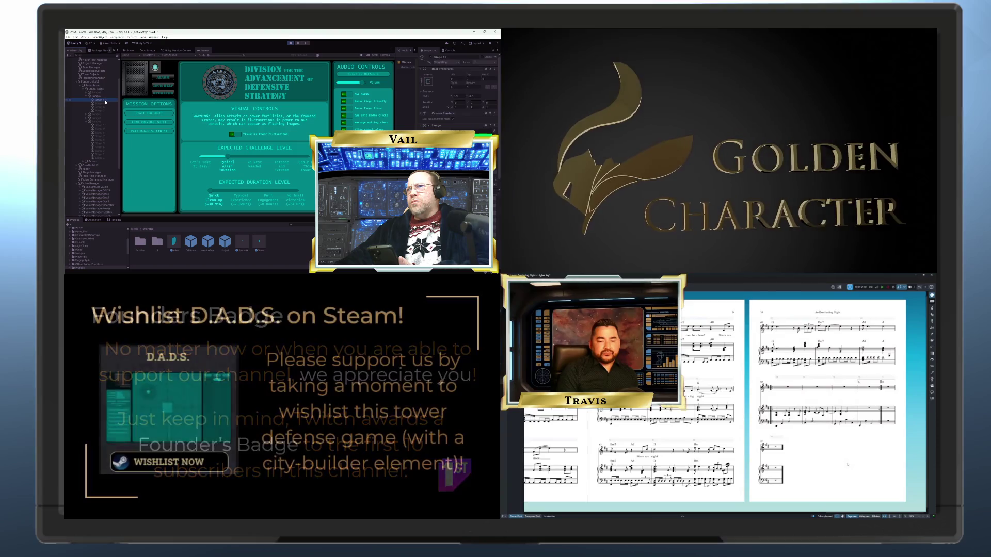
Step: Start a new shift, choose a facility to build, and show the assignment options
left_click(150, 112)
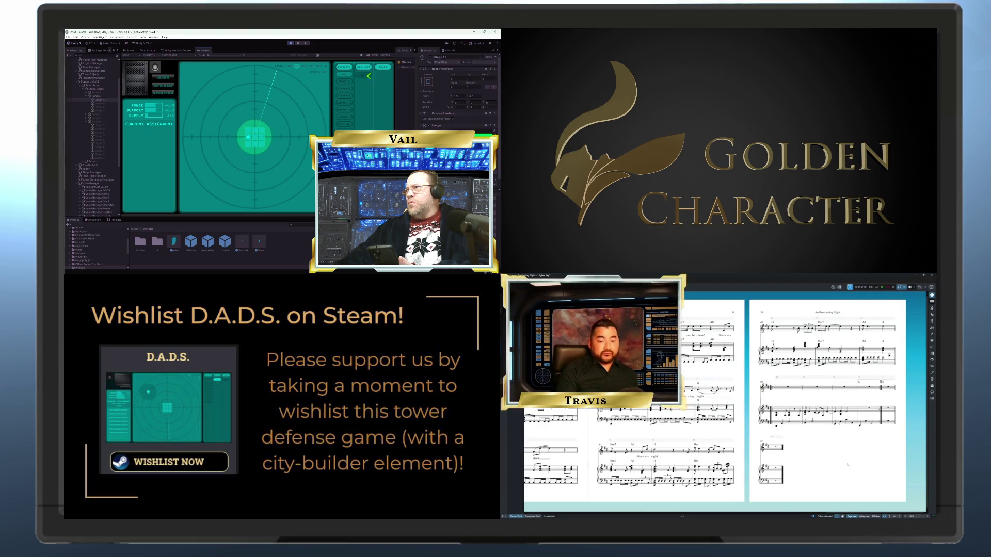
left_click(364, 76)
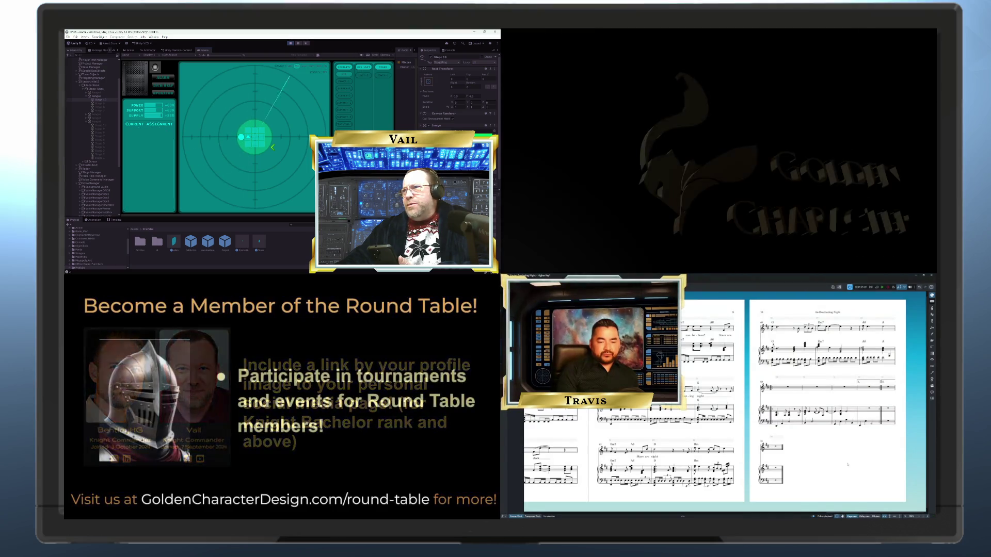
left_click(365, 76)
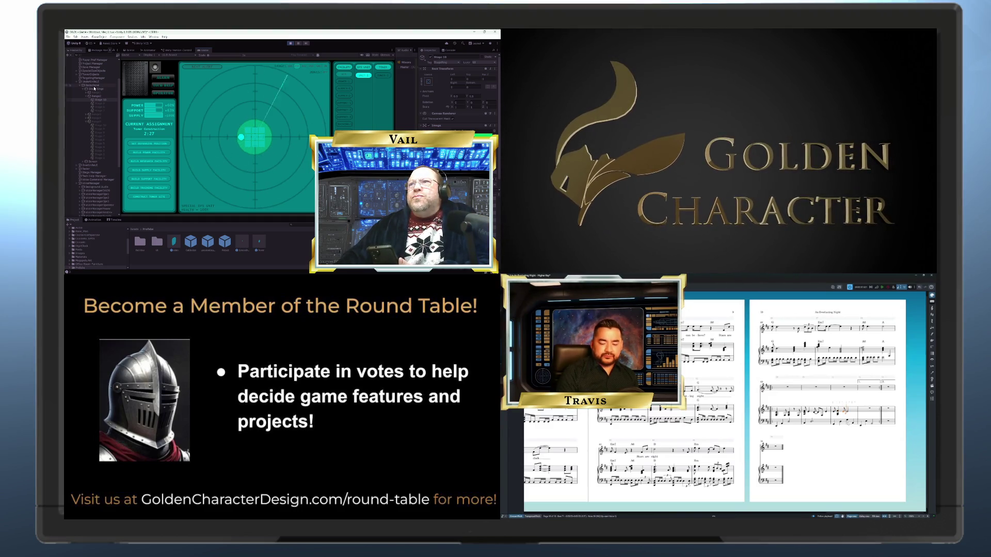
Step: Expand and collapse the Radar and stage objects to check their children in the Hierarchy
scroll(89, 105, "up", 3)
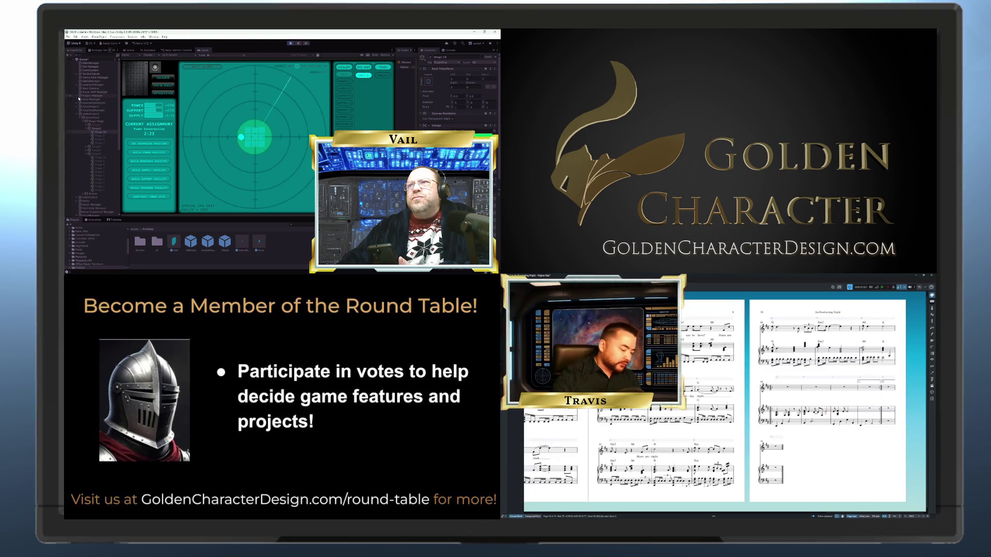
scroll(99, 113, "down", 10)
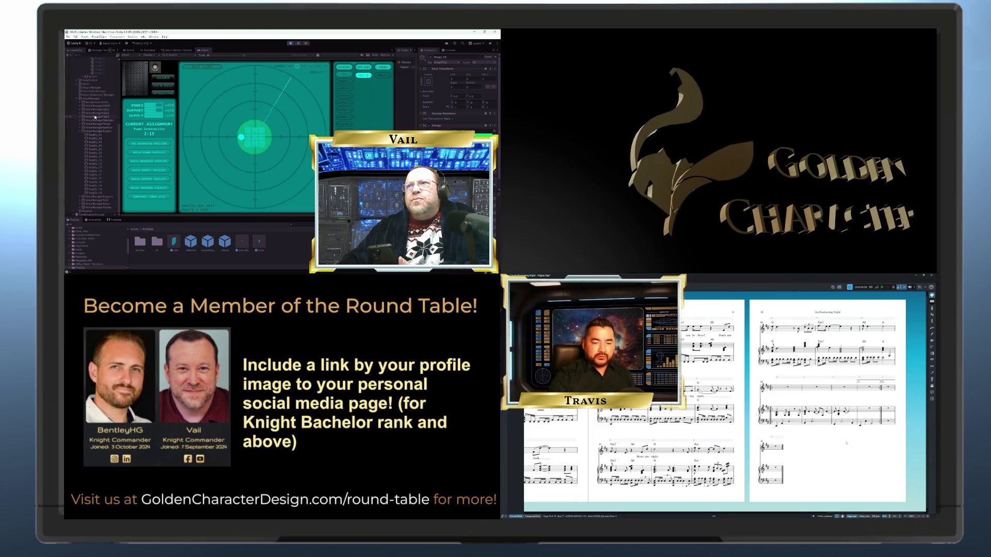
scroll(73, 124, "up", 3)
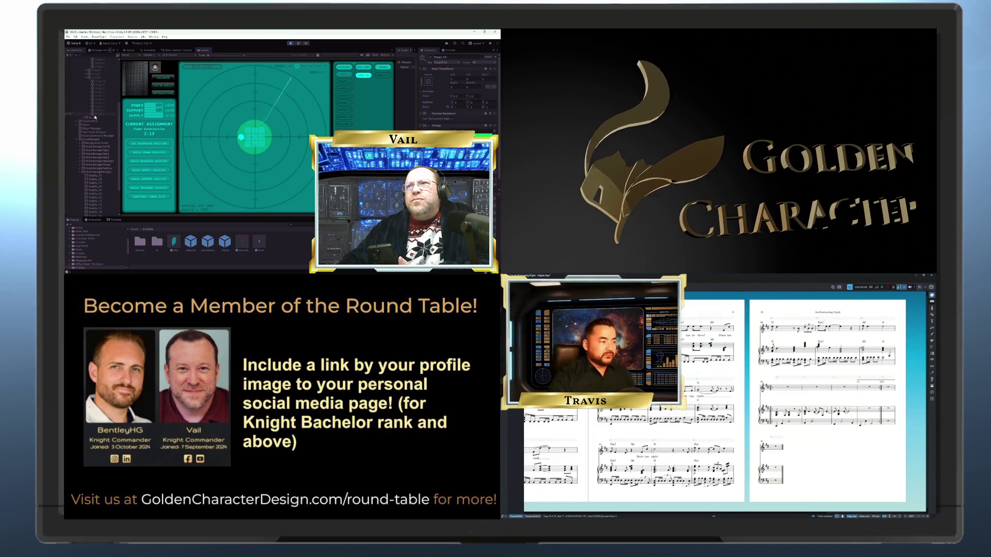
left_click(77, 125)
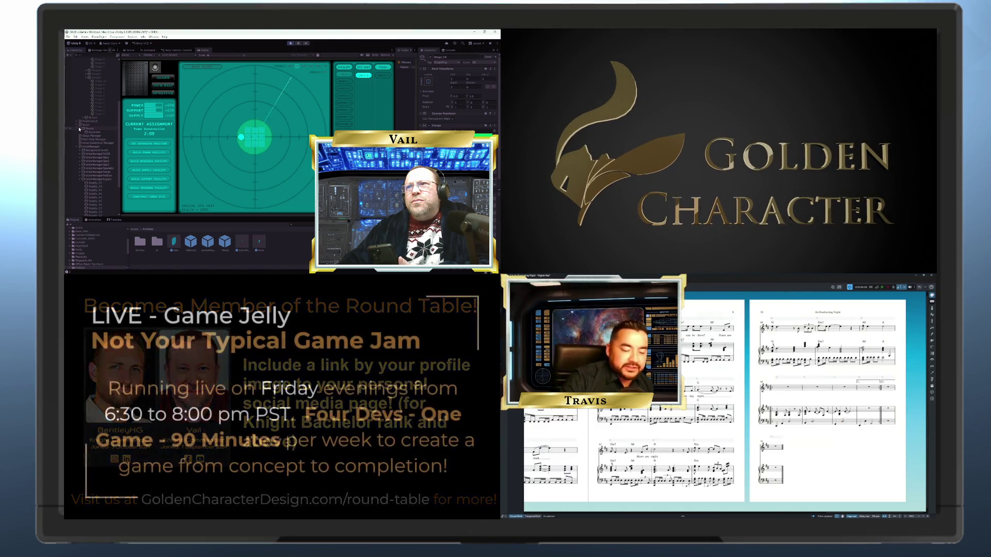
left_click(77, 125)
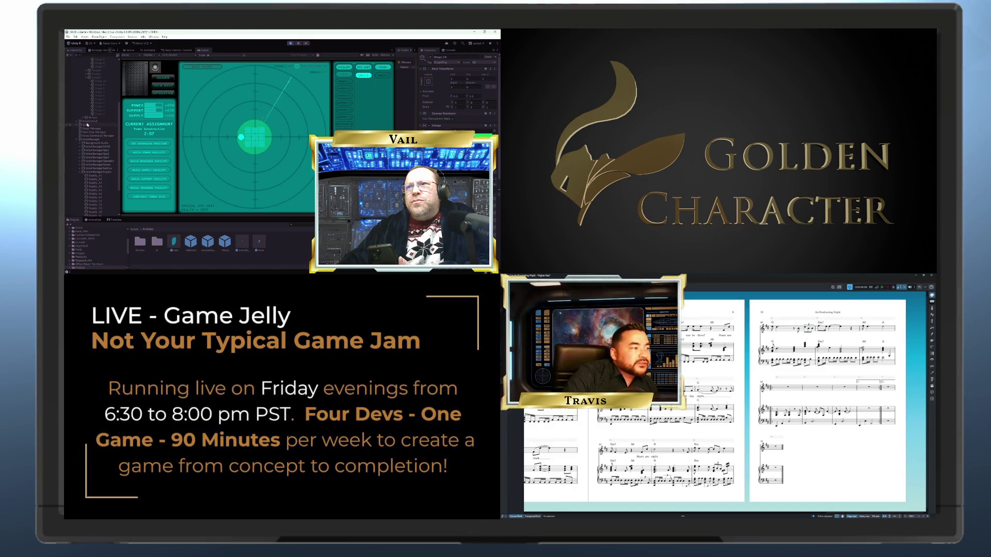
scroll(87, 125, "down", 3)
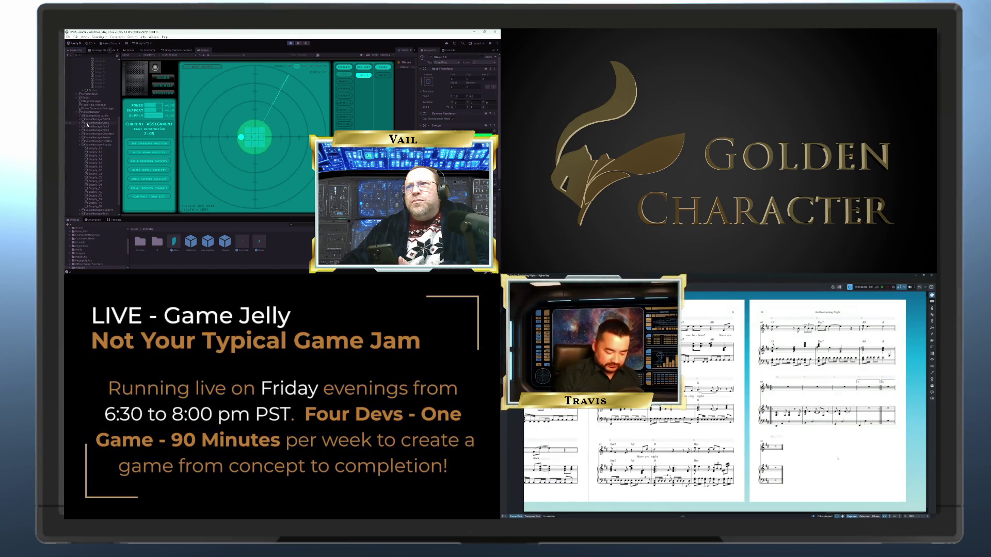
scroll(87, 124, "up", 3)
scroll(88, 124, "up", 3)
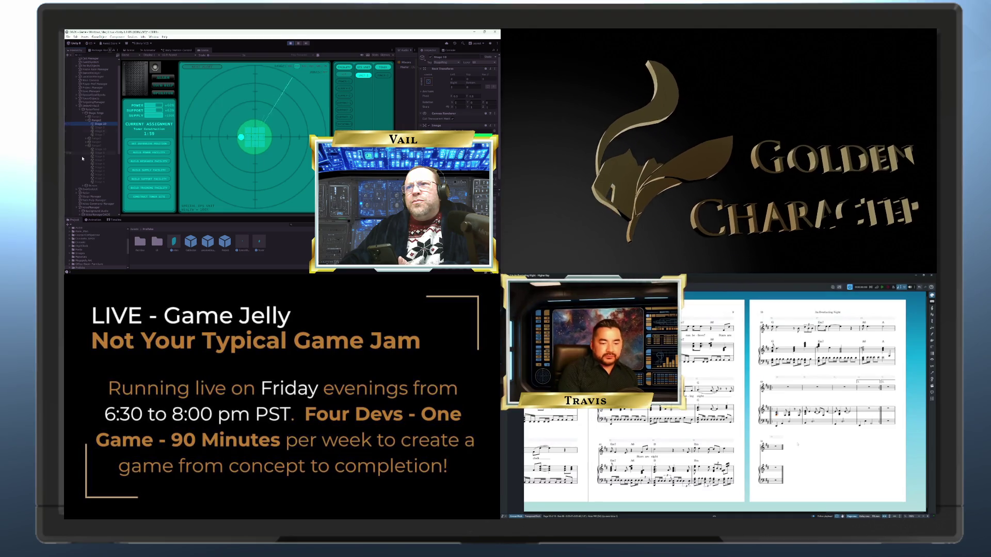
left_click(83, 185)
left_click(83, 186)
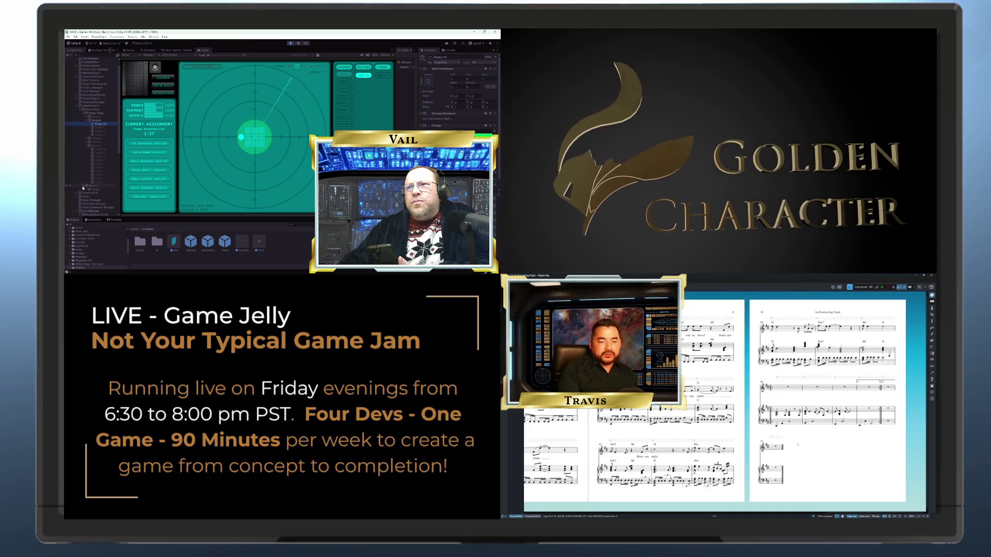
Step: List the LocationSquare clones under LocationManager, inspect one, and collapse its children
scroll(83, 126, "up", 1)
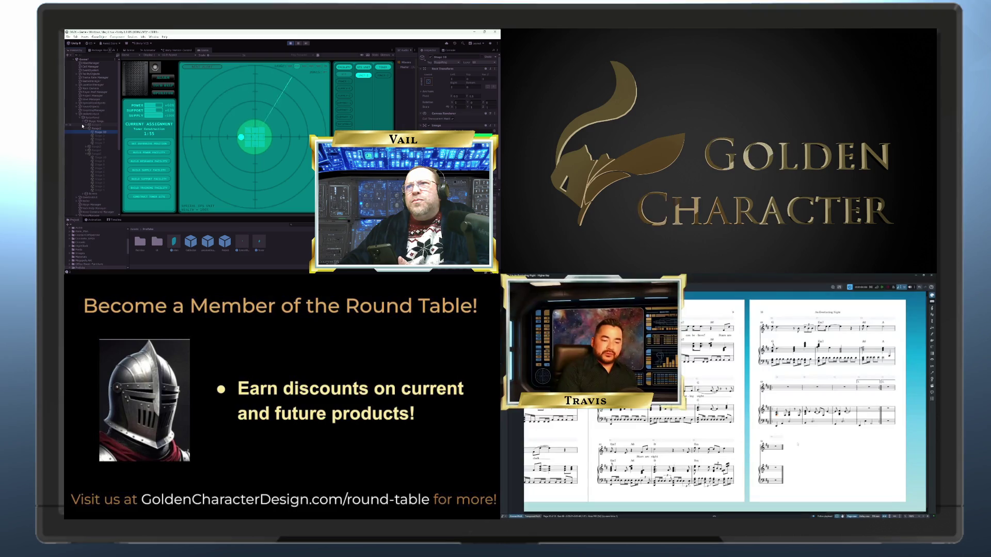
left_click(78, 85)
scroll(96, 81, "down", 5)
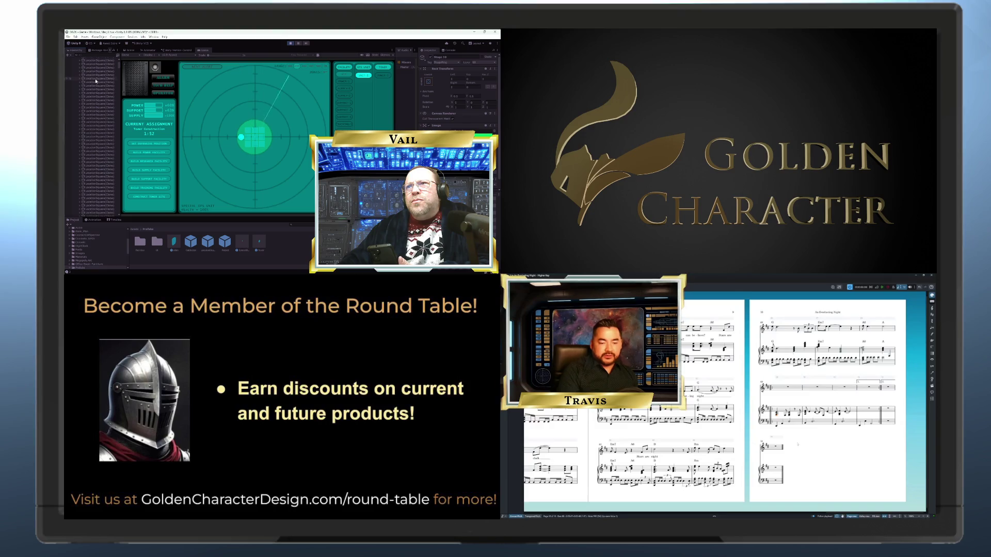
scroll(96, 81, "up", 5)
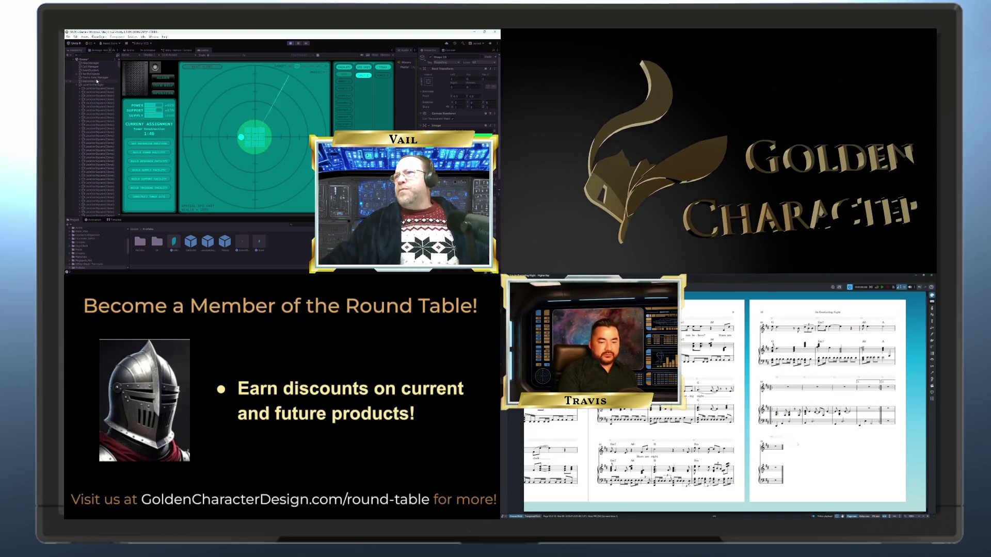
left_click(82, 90)
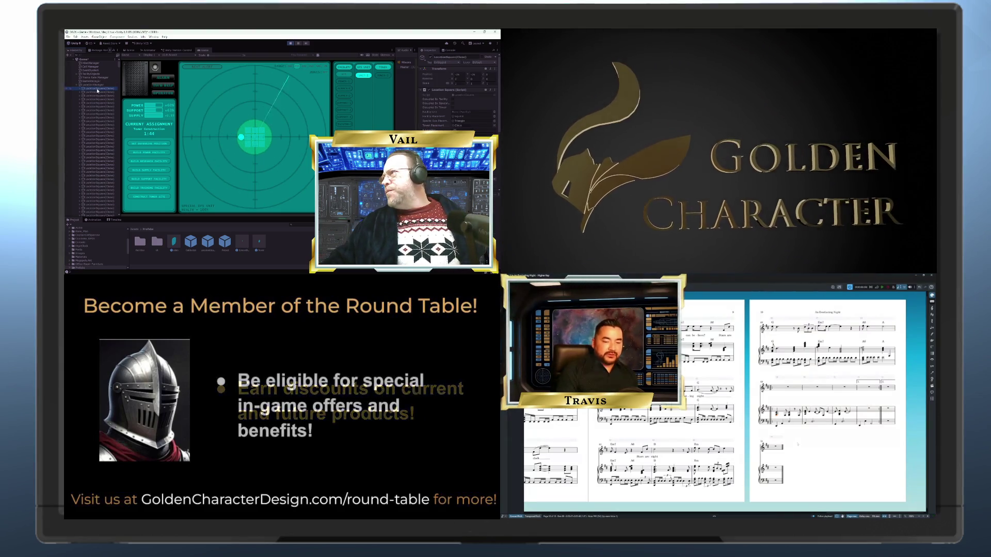
left_click(80, 90)
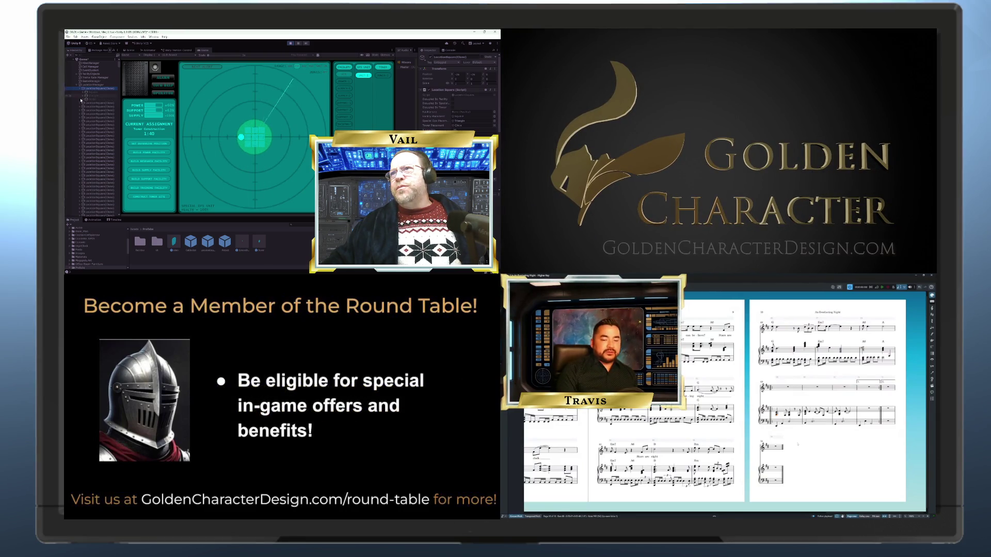
left_click(80, 90)
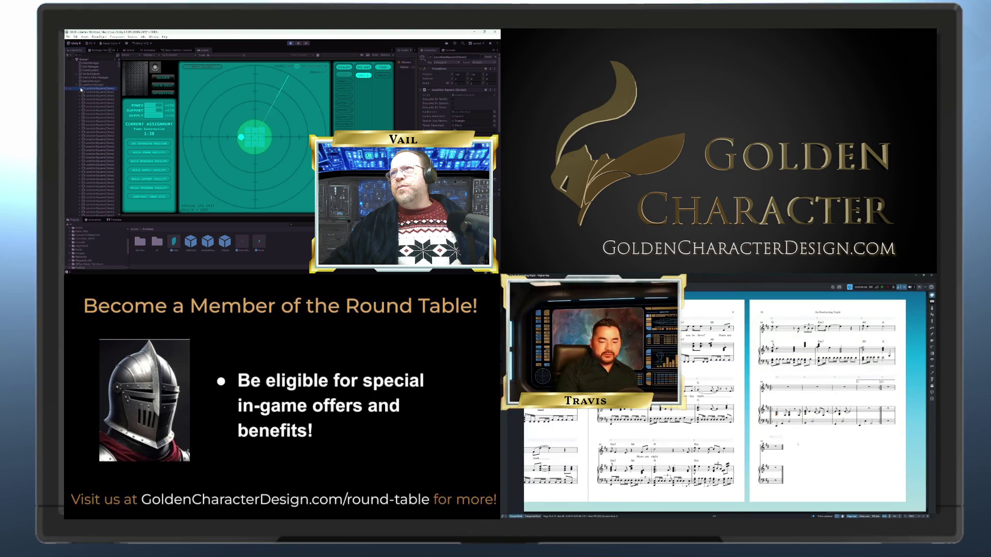
scroll(104, 155, "down", 10)
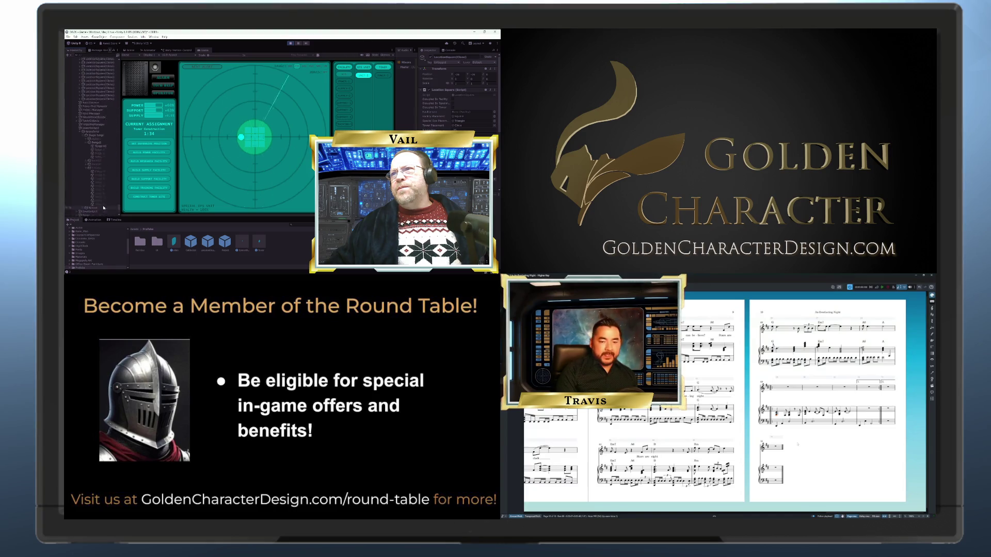
scroll(103, 207, "up", 10)
scroll(108, 135, "up", 3)
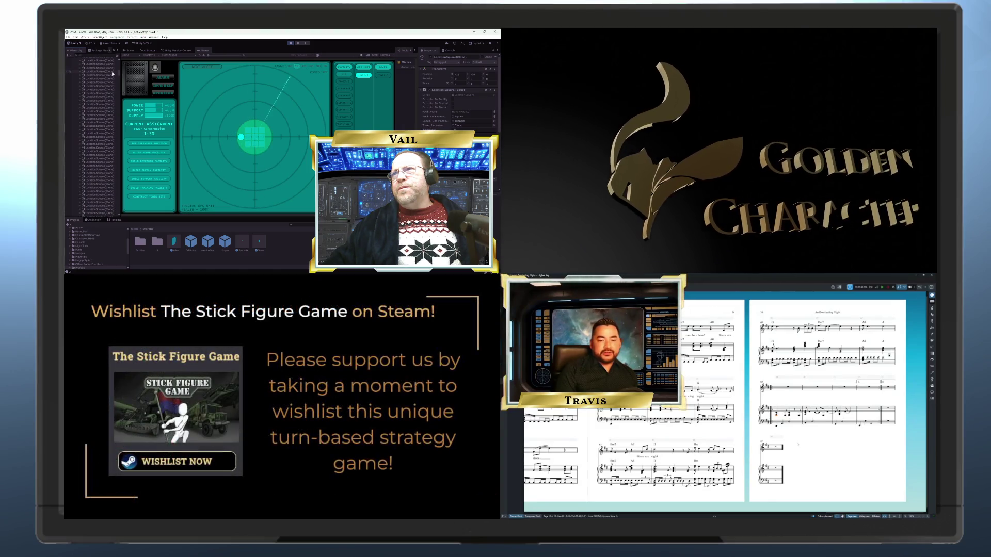
scroll(110, 75, "up", 3)
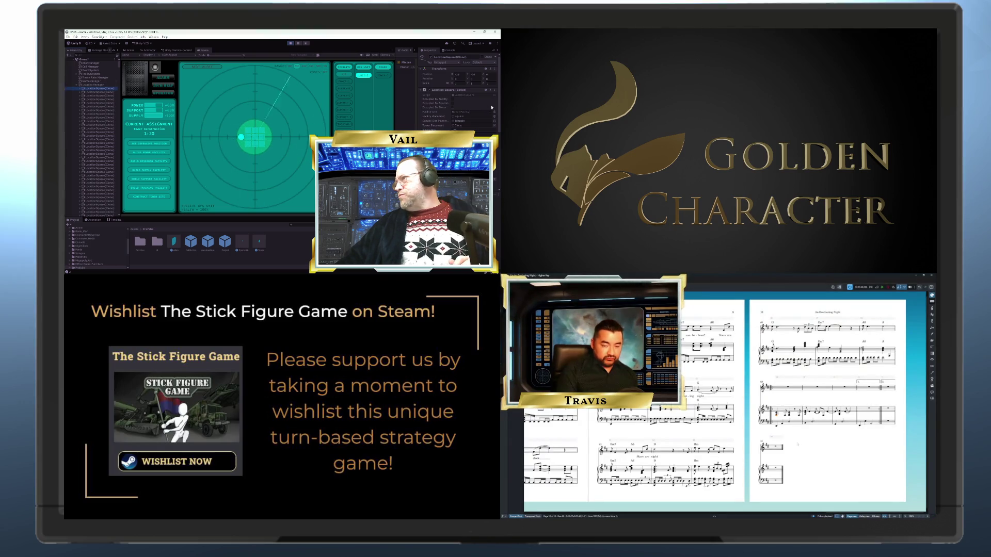
scroll(458, 90, "down", 3)
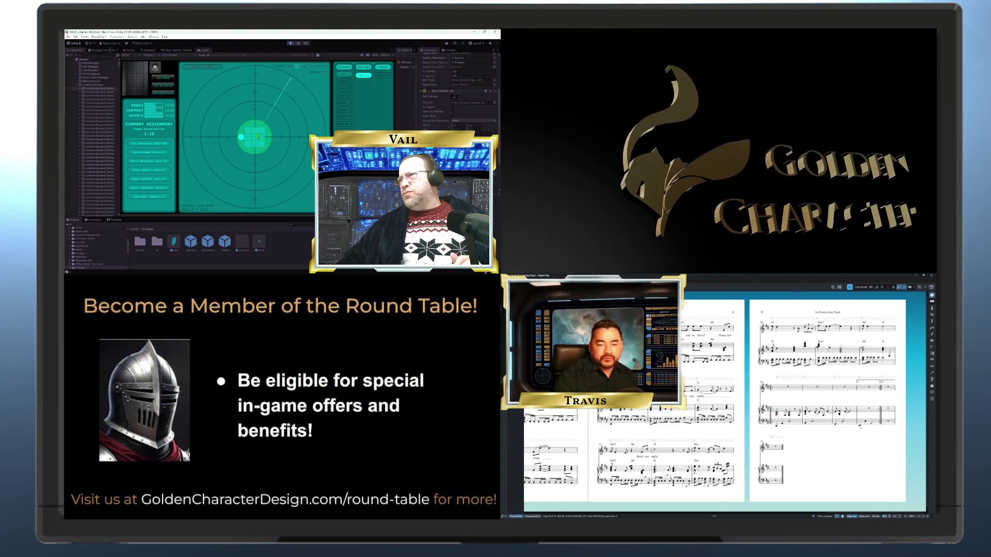
left_click(864, 436)
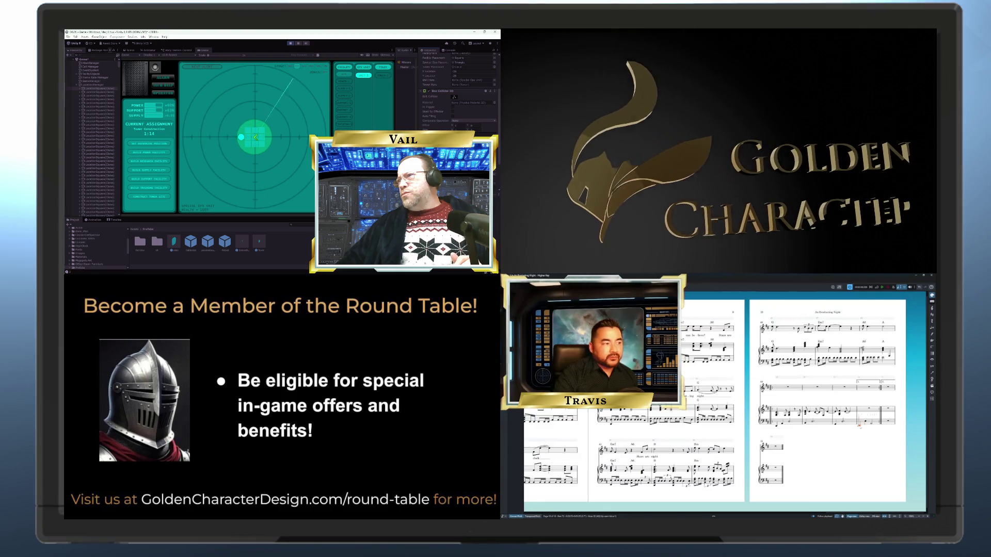
key("Escape")
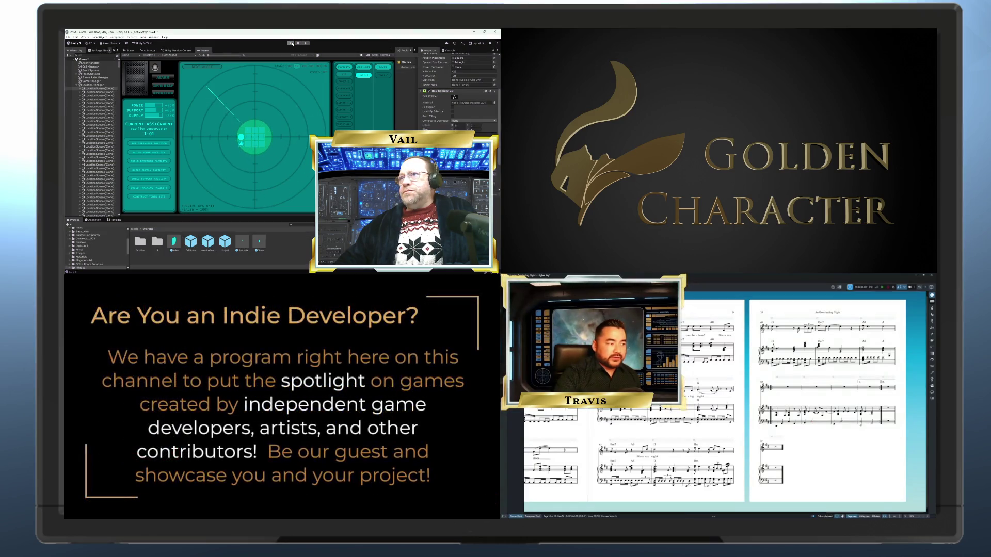
Step: Stop the game, select Stage 10, and save the scene via File > Save
left_click(291, 44)
left_click(100, 103)
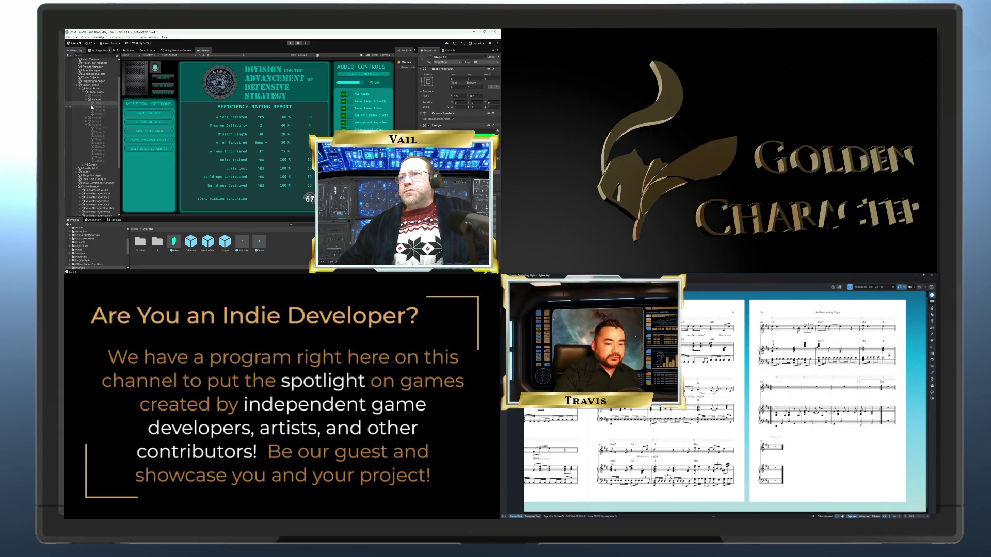
left_click(813, 421)
scroll(78, 85, "down", 5)
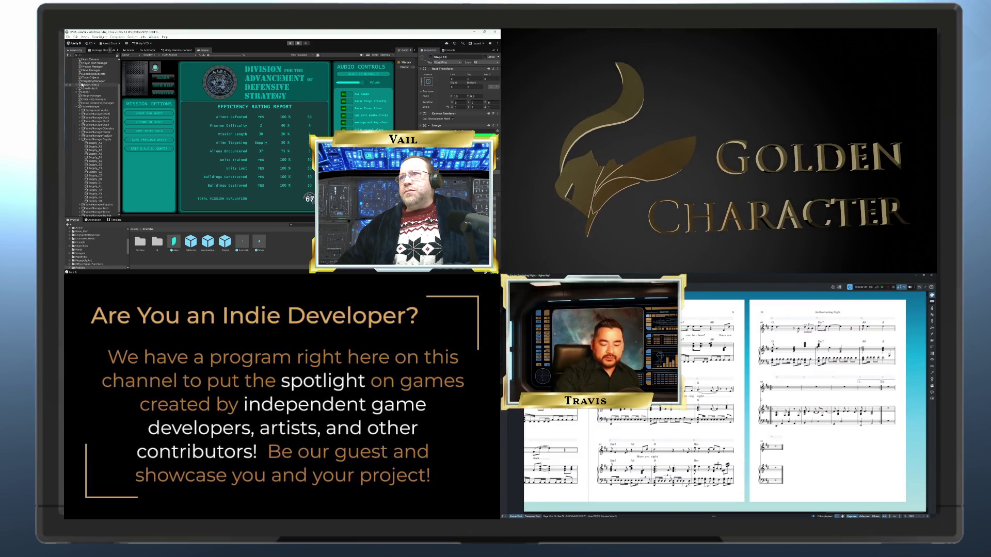
left_click(68, 37)
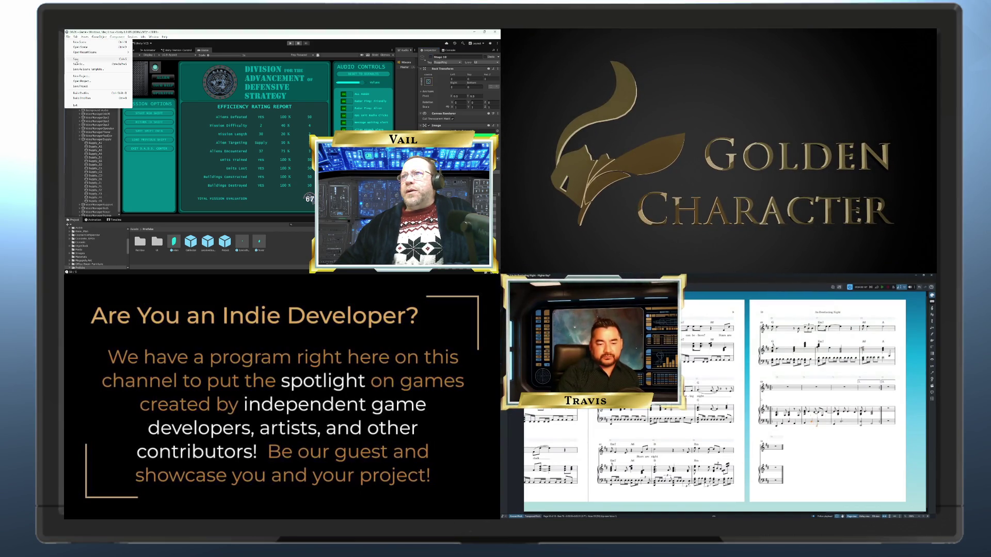
left_click(77, 60)
Step: Collapse the VoiceManagerSupply and VoiceManager groups in the Hierarchy
left_click(78, 139)
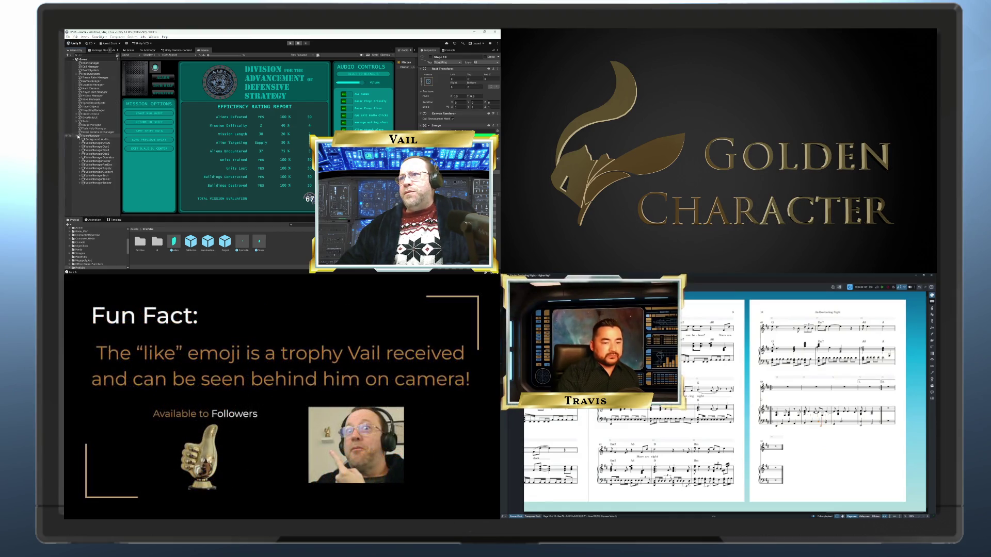
left_click(77, 137)
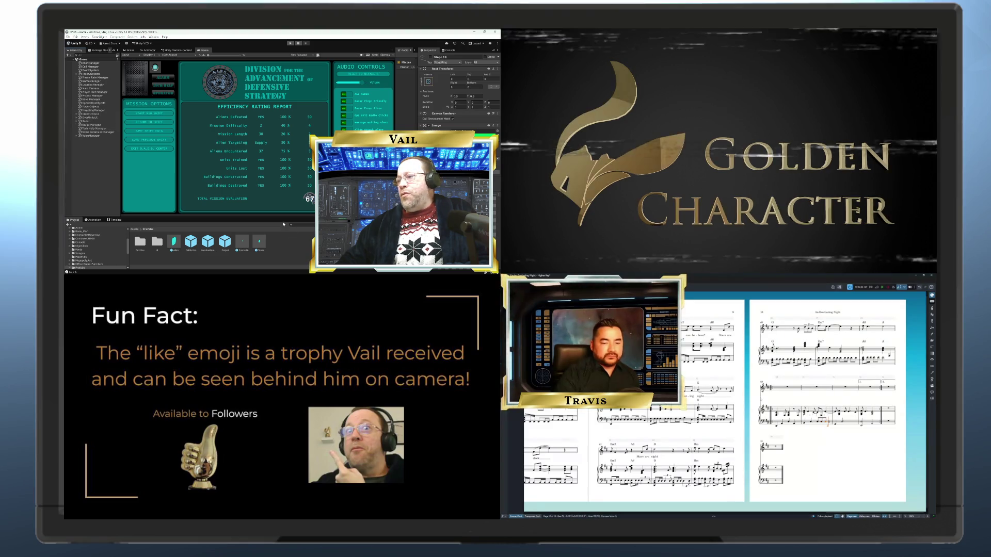
left_click(460, 269)
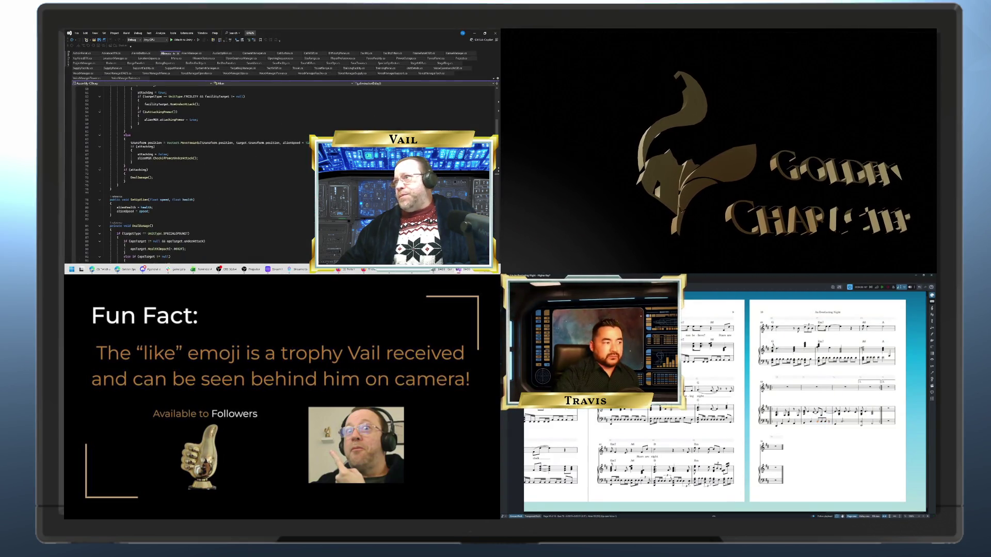
Step: Look through LocationSquare.cs and LocationManager.cs, ending back on LocationSquare.cs
scroll(182, 115, "up", 10)
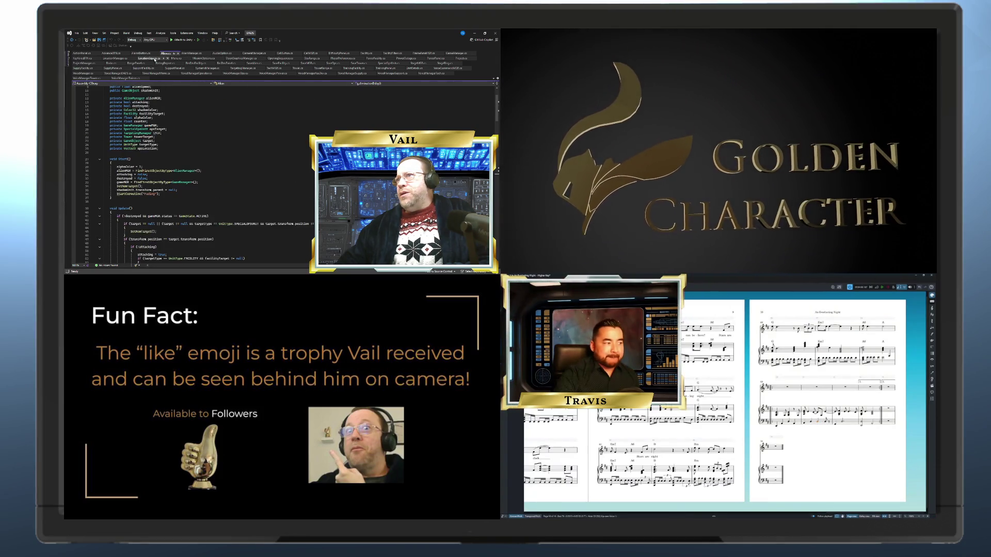
left_click(149, 58)
left_click(121, 58)
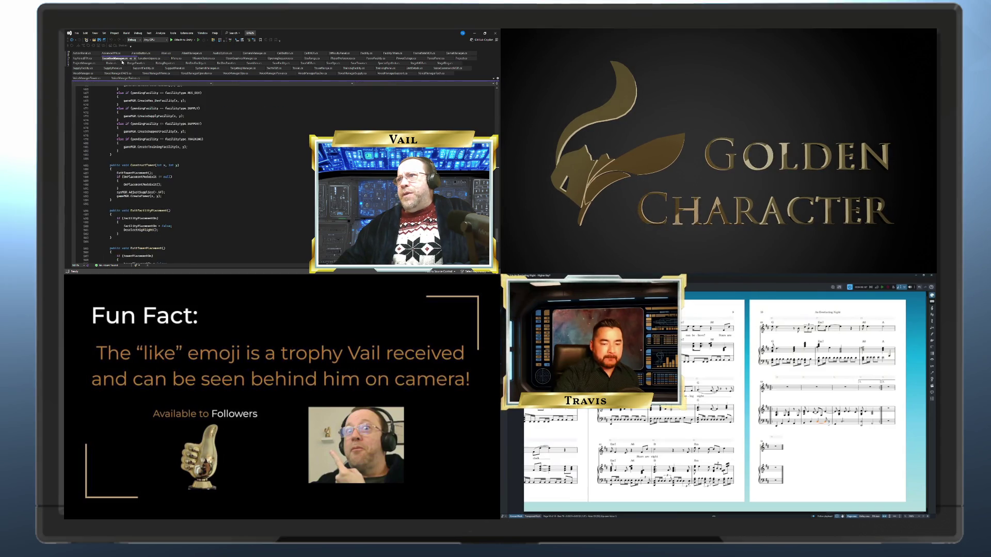
scroll(252, 155, "up", 15)
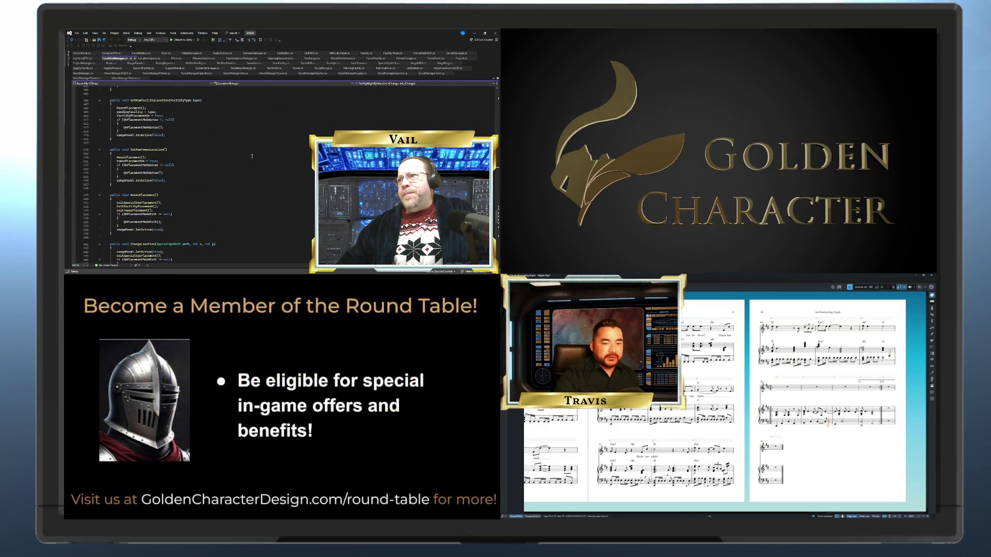
left_click_drag(497, 207, 494, 96)
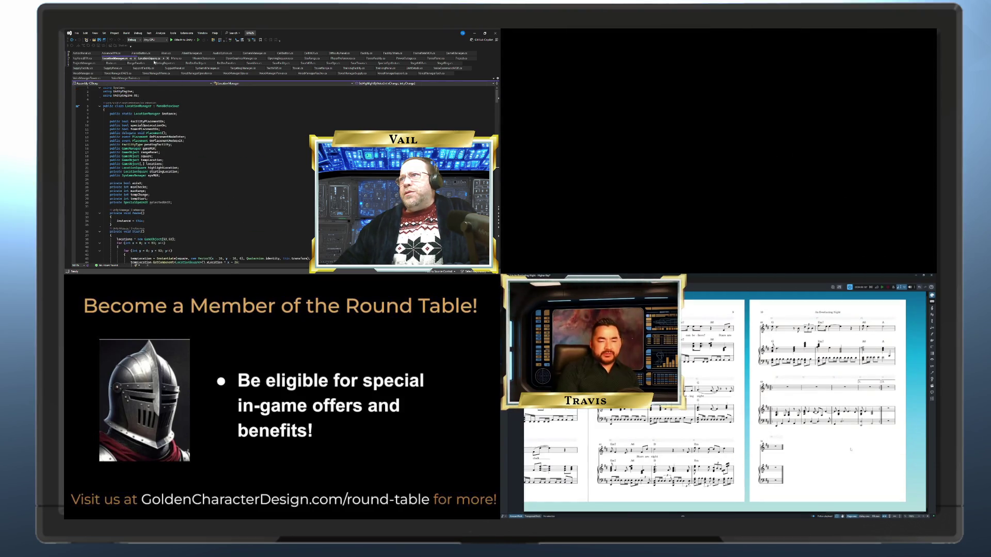
left_click(151, 58)
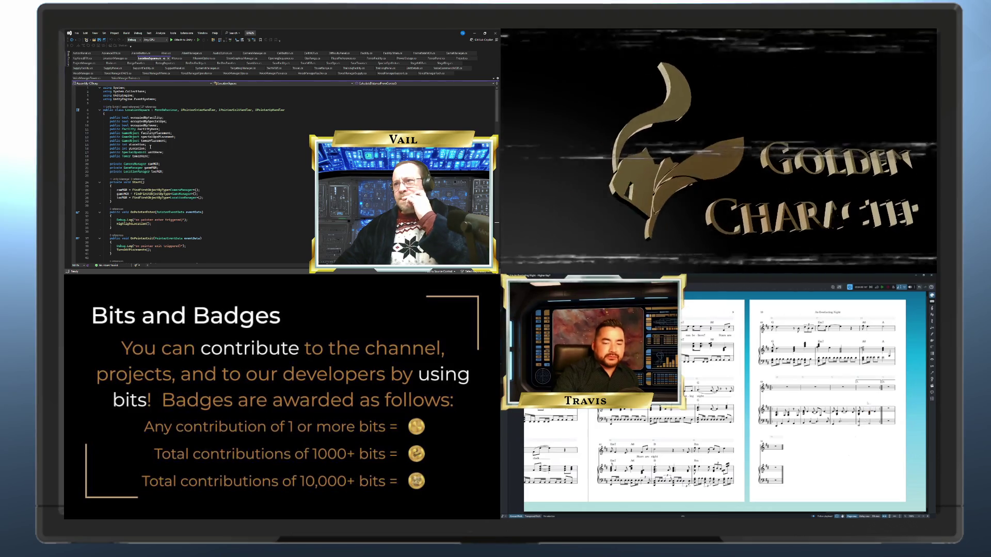
Step: Add a 'public int' field below the towerPlacement declaration and save the script
left_click(176, 140)
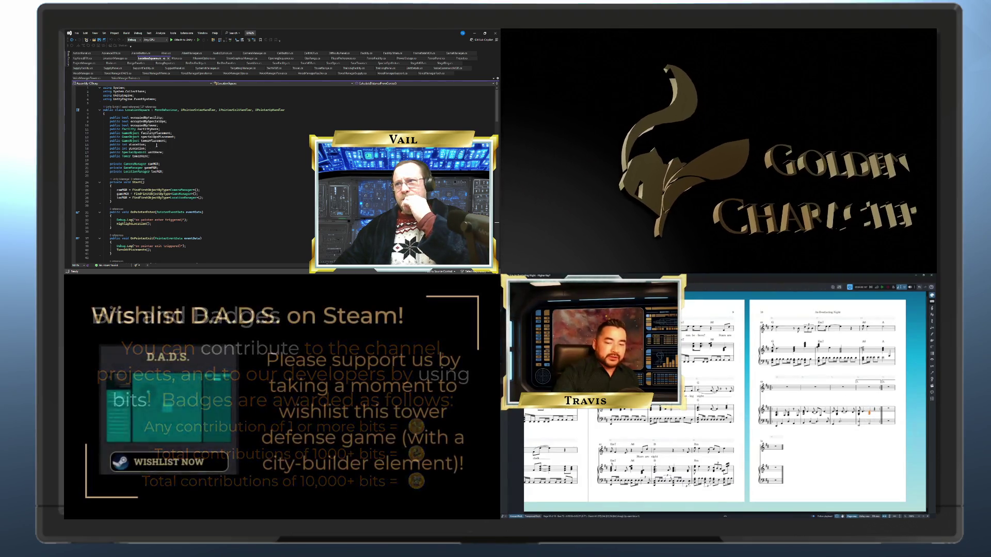
key("Return")
type("public")
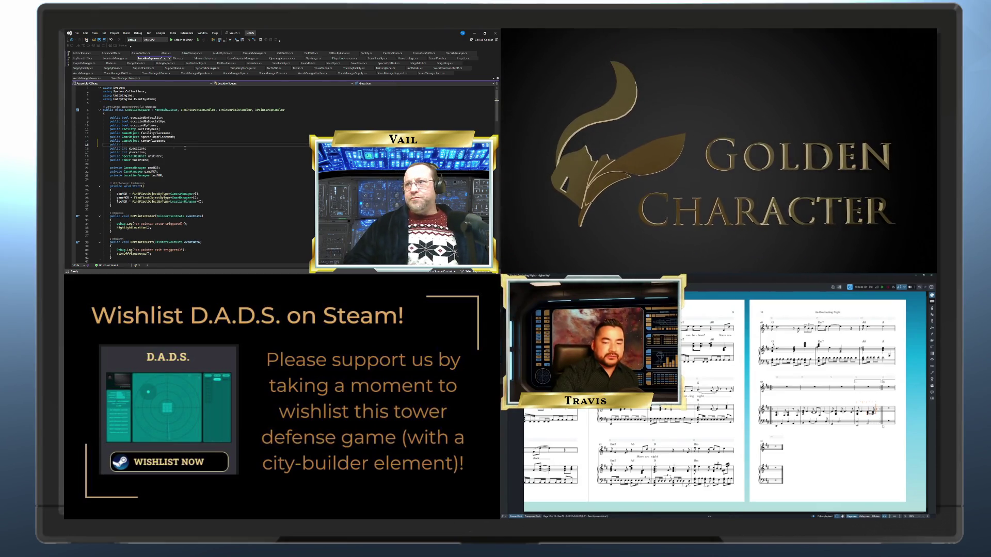
type(" int ringLocation;")
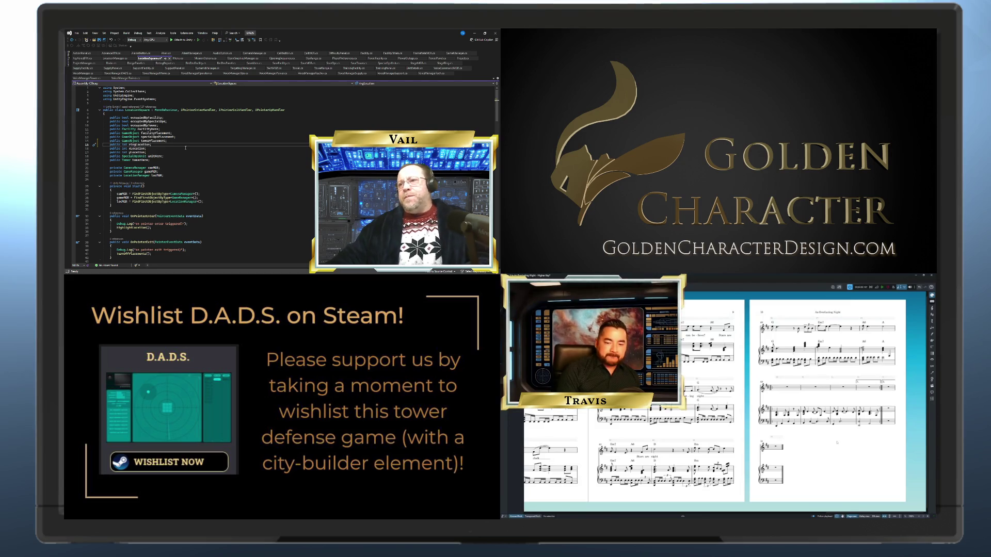
left_click(182, 151)
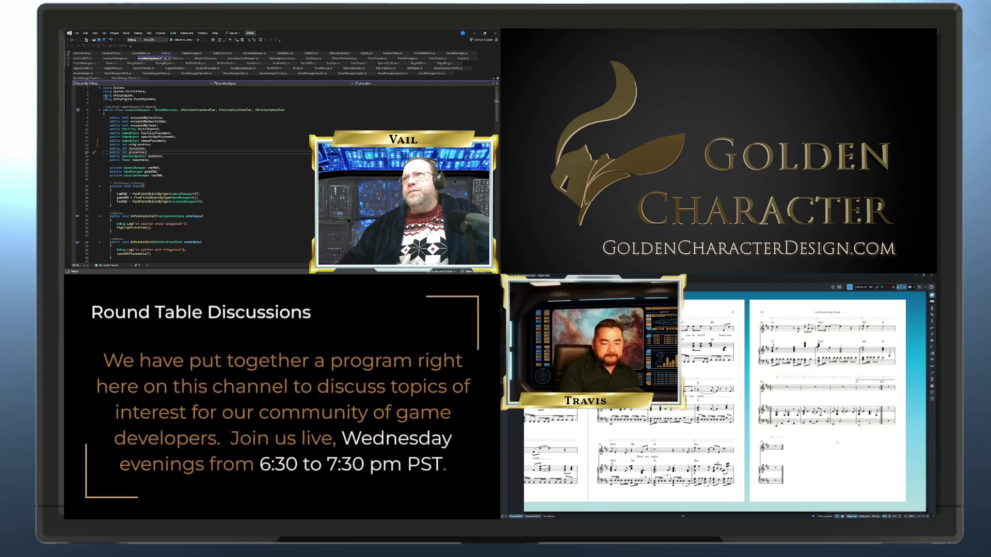
left_click(105, 41)
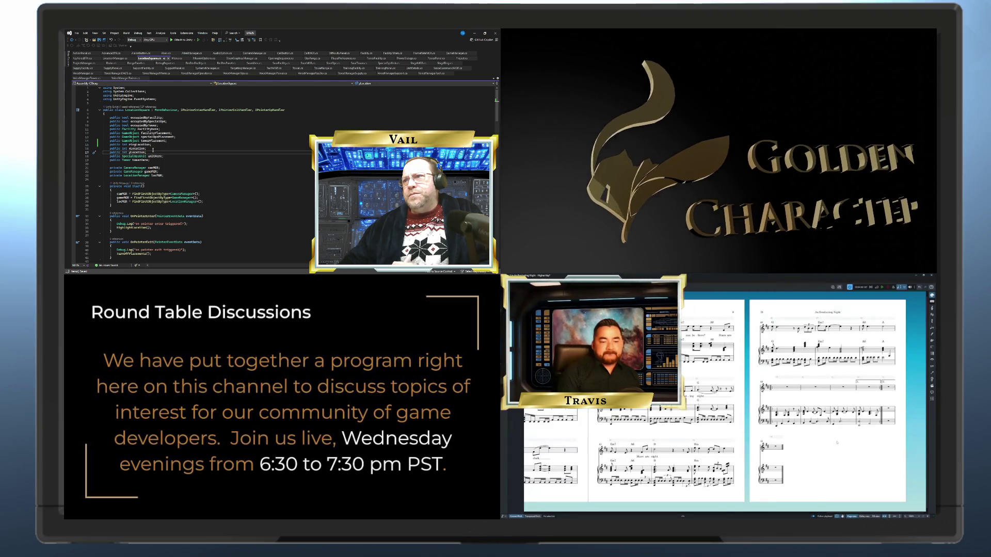
scroll(162, 139, "down", 2)
scroll(162, 139, "down", 2)
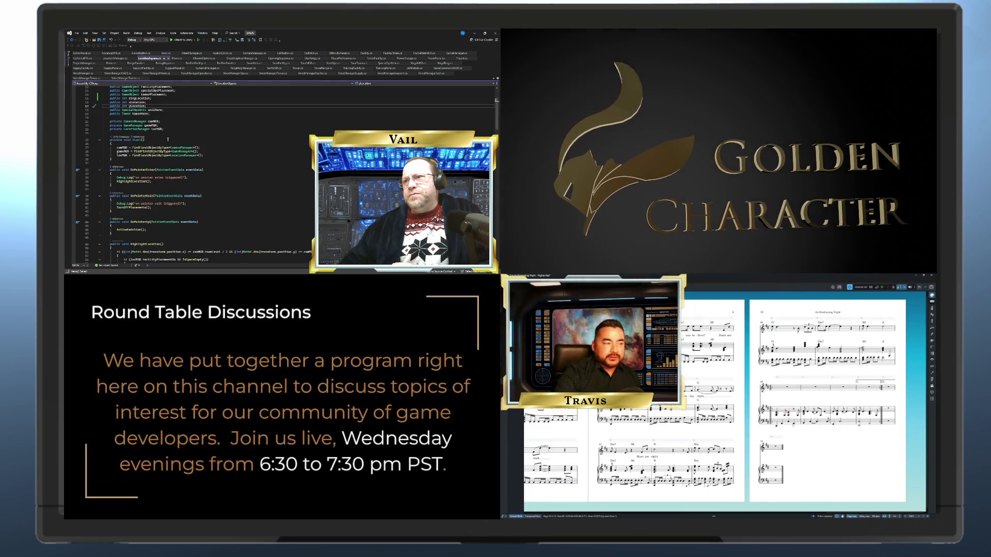
scroll(167, 140, "down", 2)
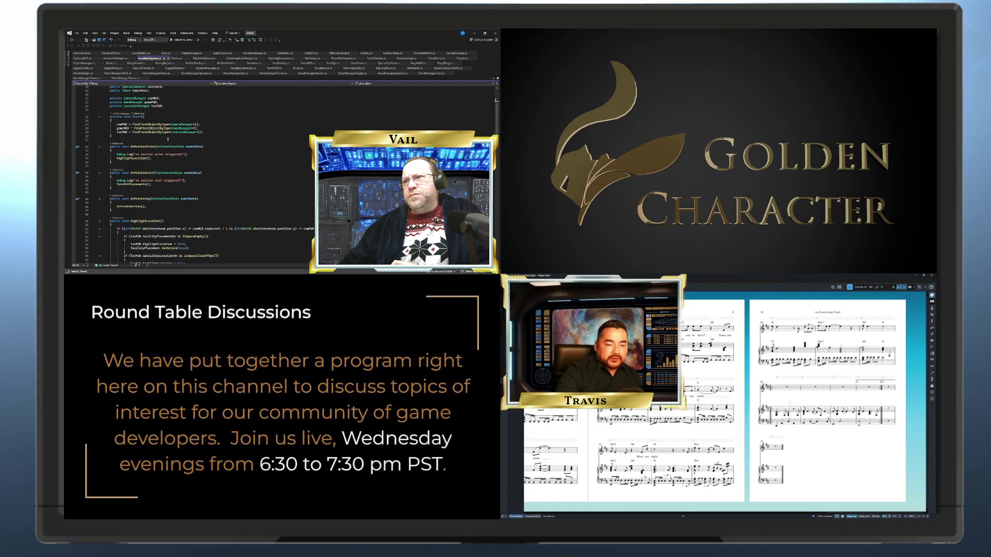
scroll(168, 140, "down", 2)
scroll(167, 139, "down", 4)
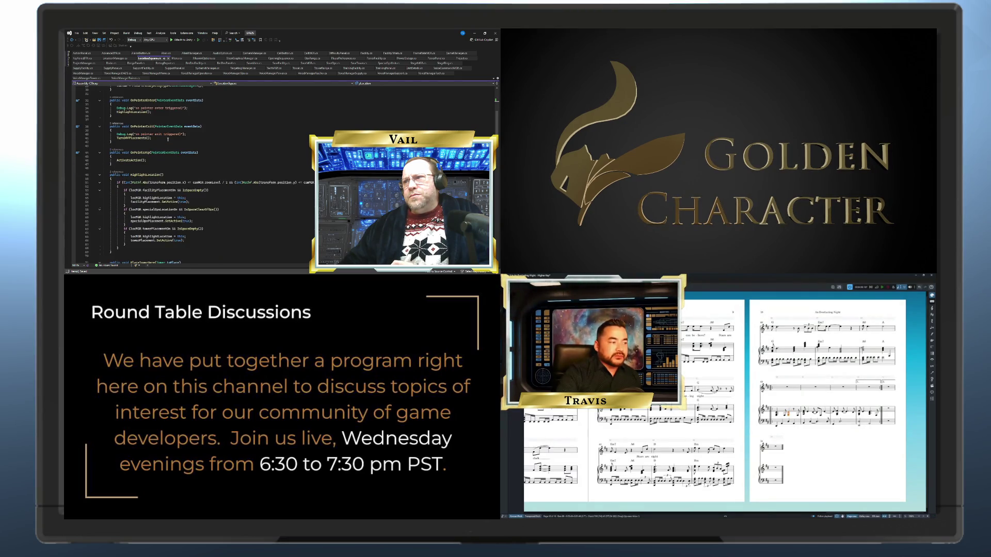
scroll(168, 139, "down", 4)
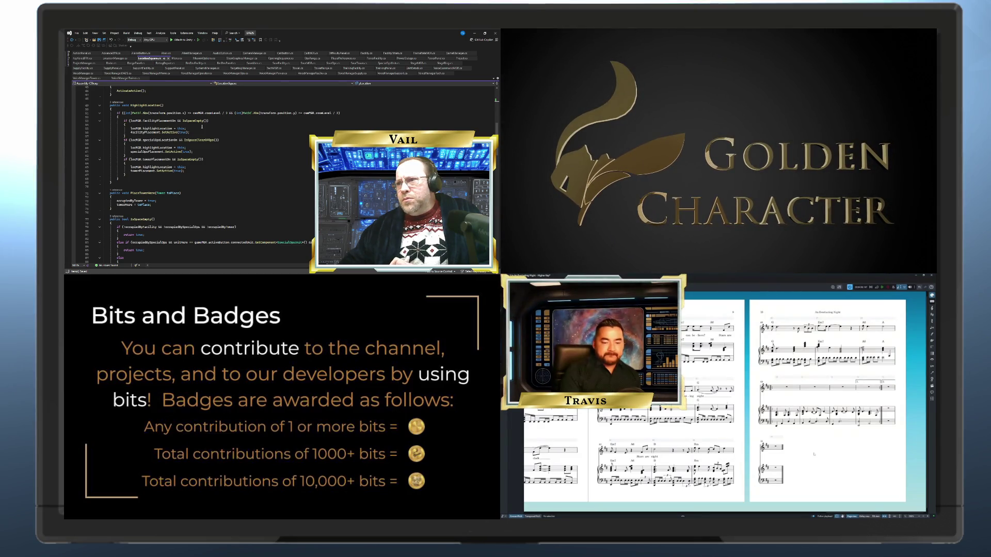
Step: Glance at Unity, then put the cursor at line 46 of LocationManager's Start loop
scroll(202, 126, "up", 5)
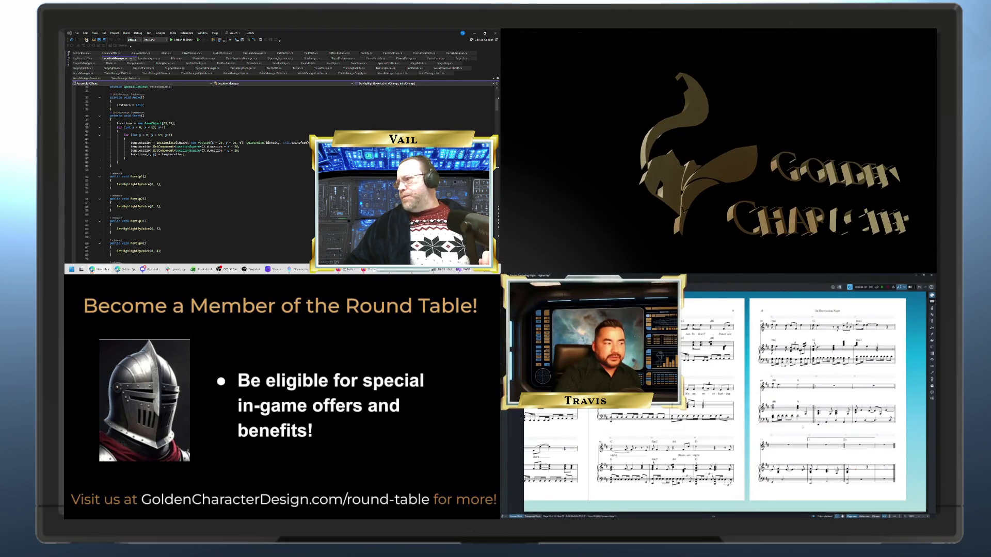
key("alt+Tab")
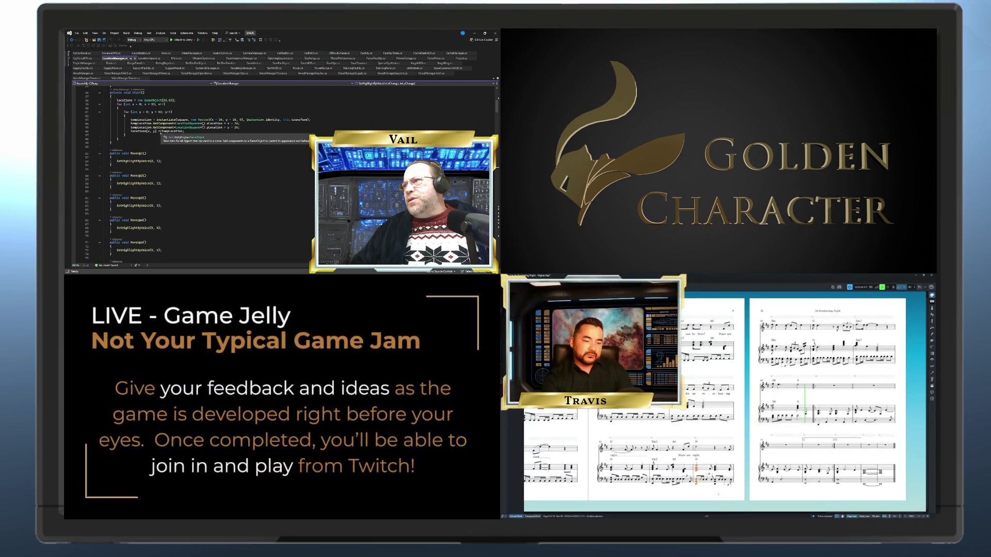
left_click(186, 131)
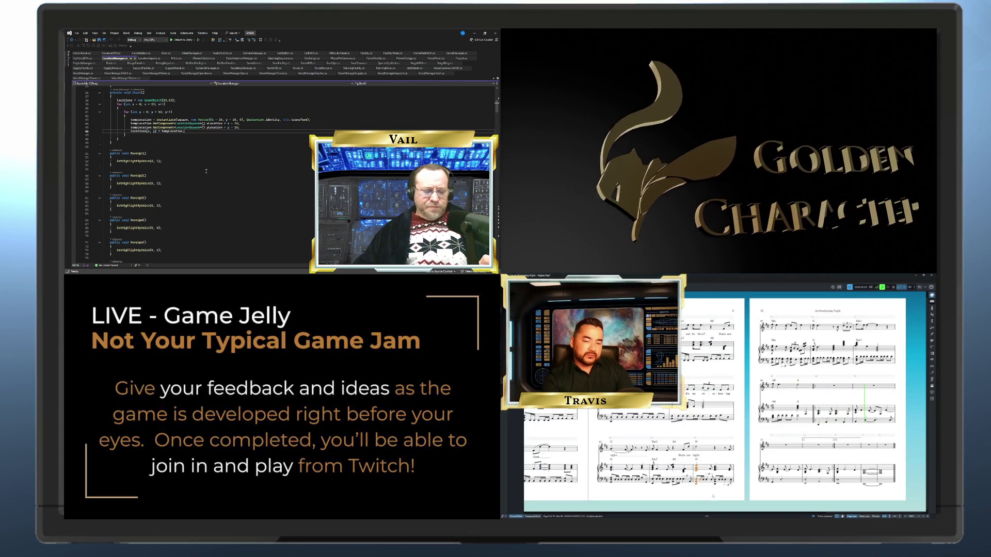
Step: Add a new line after line 46 and start a Debug.Log call for the loop's position values
key("Return")
type("Debug.Log(")
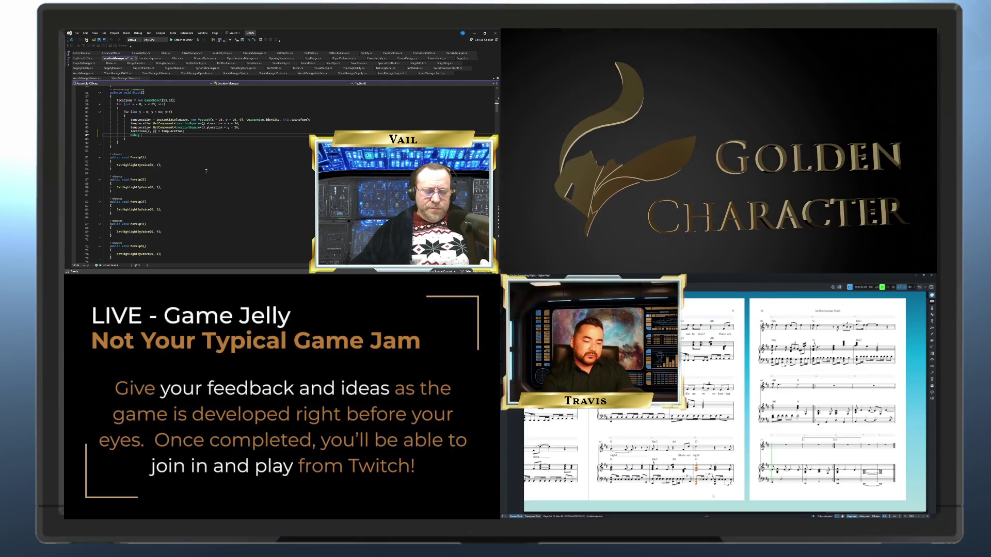
type("D")
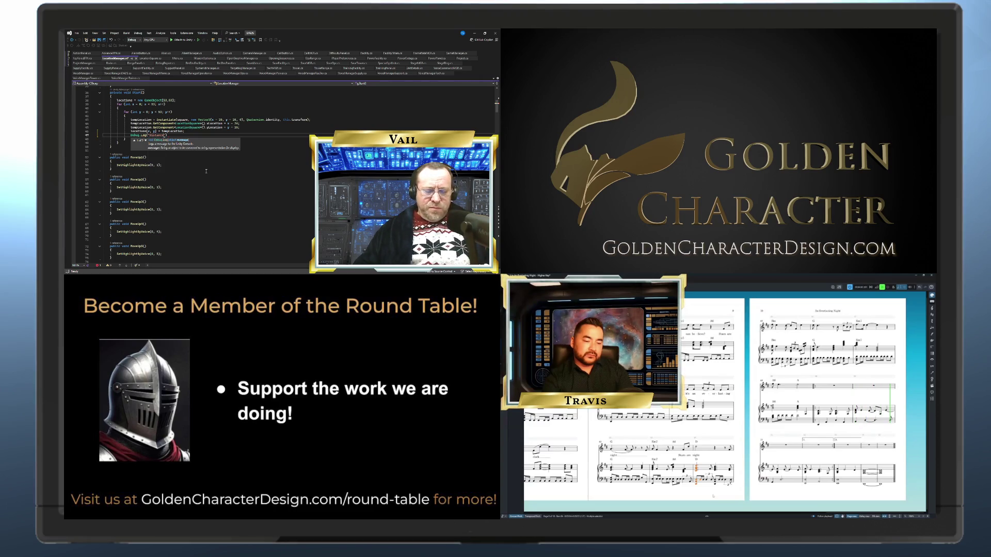
type("is")
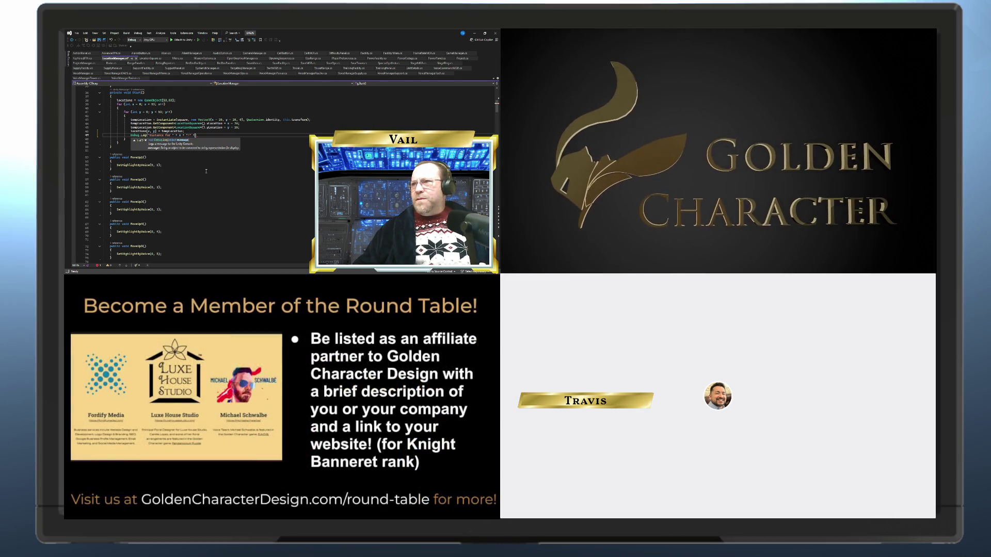
type("y")
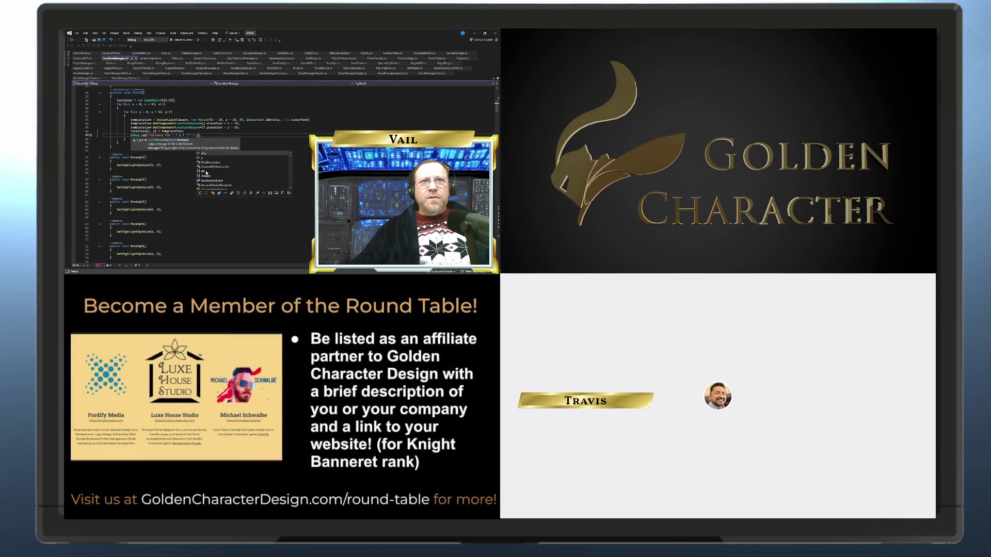